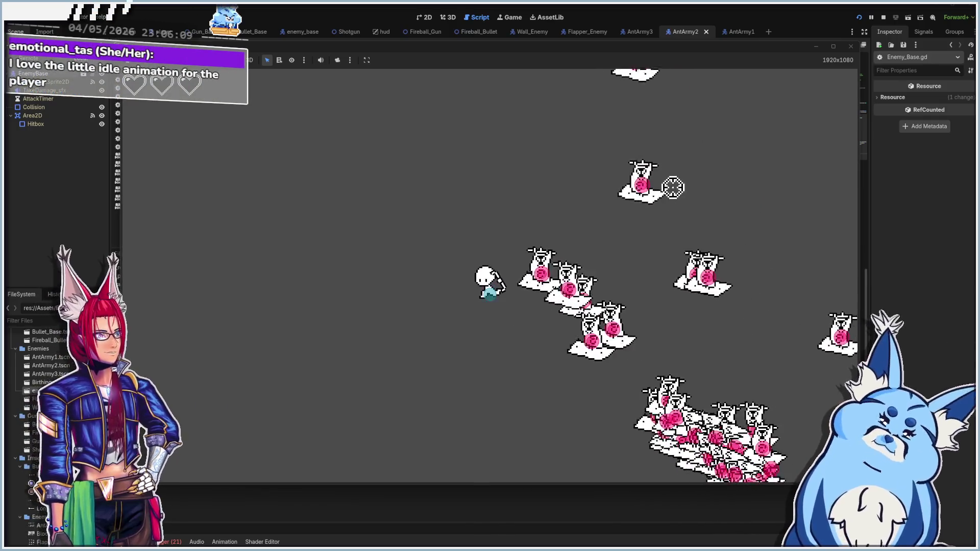
Step: Close the running game and show the AntArmy3 scene in the 2D editor
{"action": "left_click", "coordinate": [853, 47]}
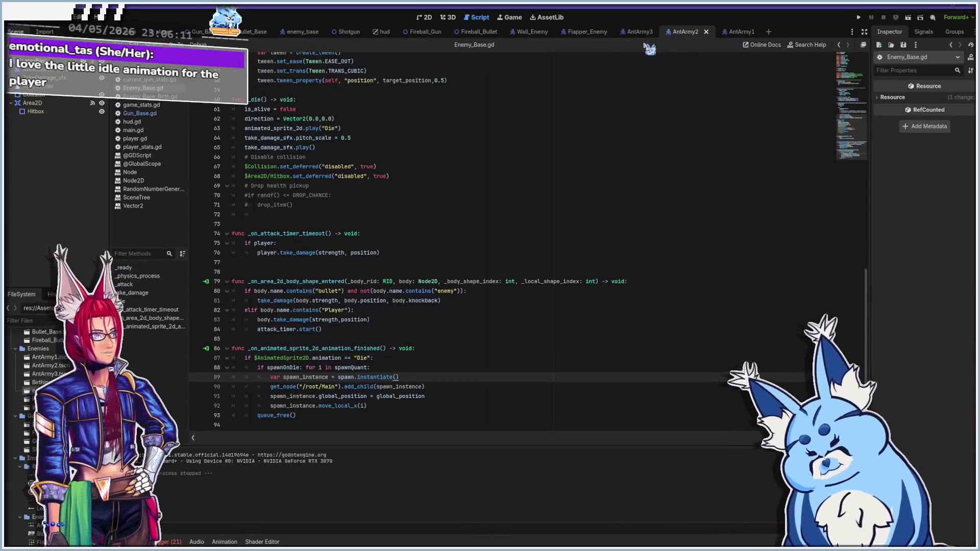
{"action": "left_click", "coordinate": [642, 32]}
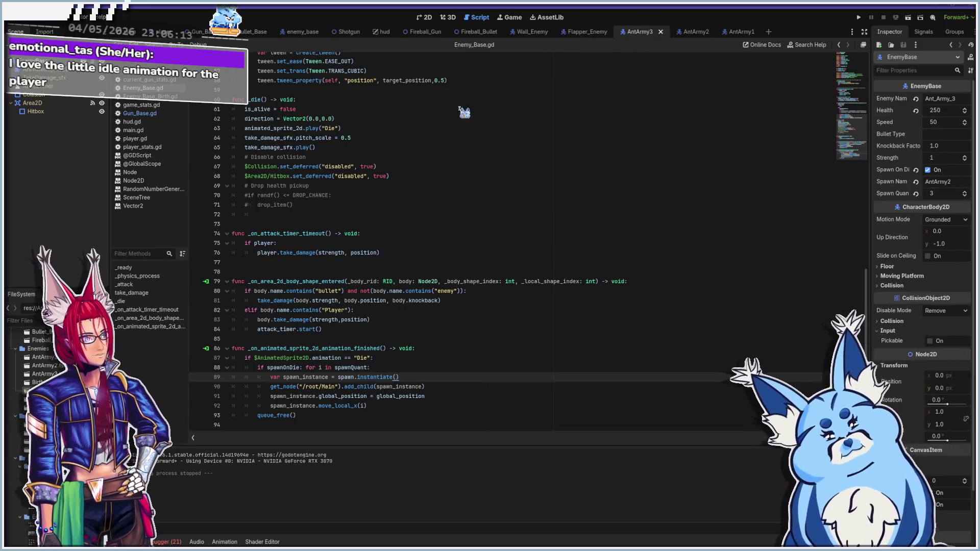
{"action": "left_click", "coordinate": [430, 18]}
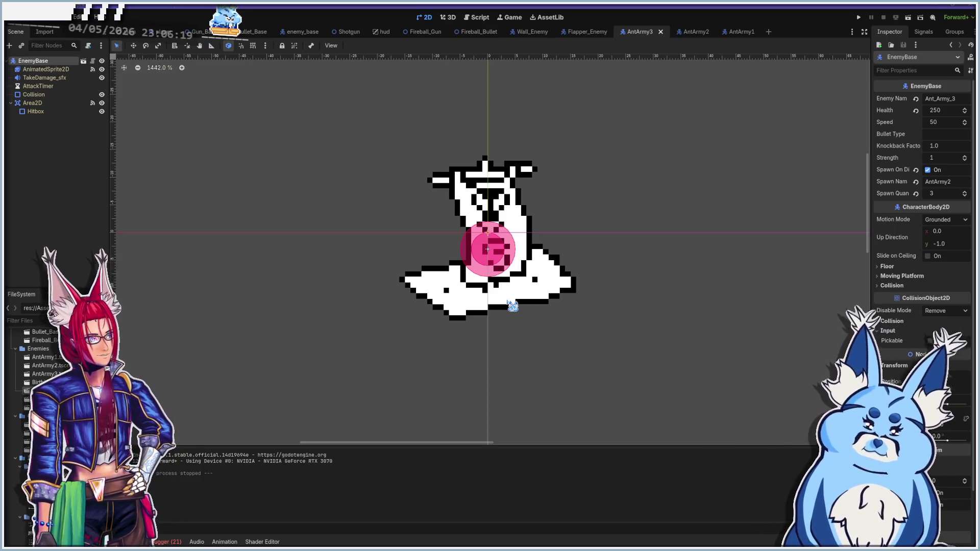
Step: Review the Enemy_Base.gd resource-loading errors in the Debugger, select Hitbox, then open the Player scene
{"action": "left_click", "coordinate": [169, 541]}
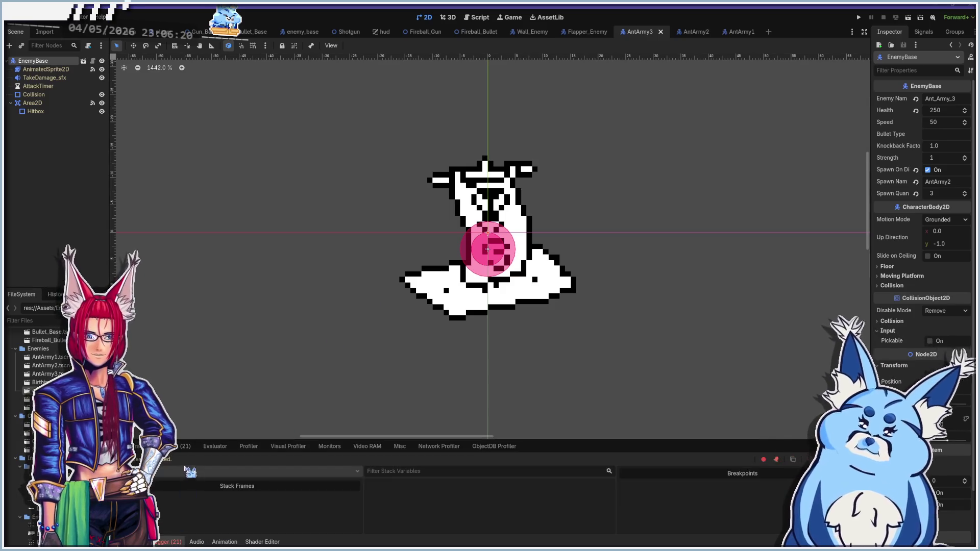
{"action": "left_click", "coordinate": [181, 446]}
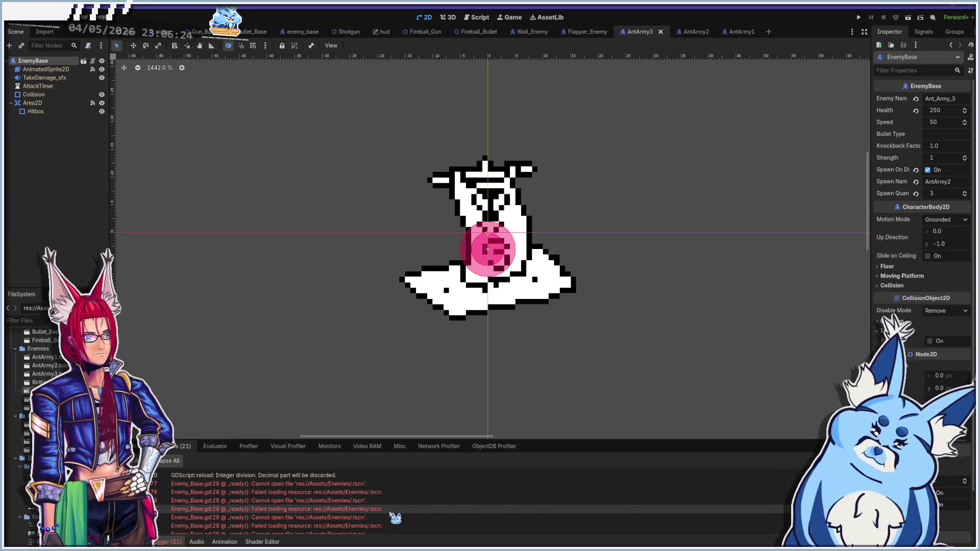
{"action": "mouse_move", "coordinate": [395, 518]}
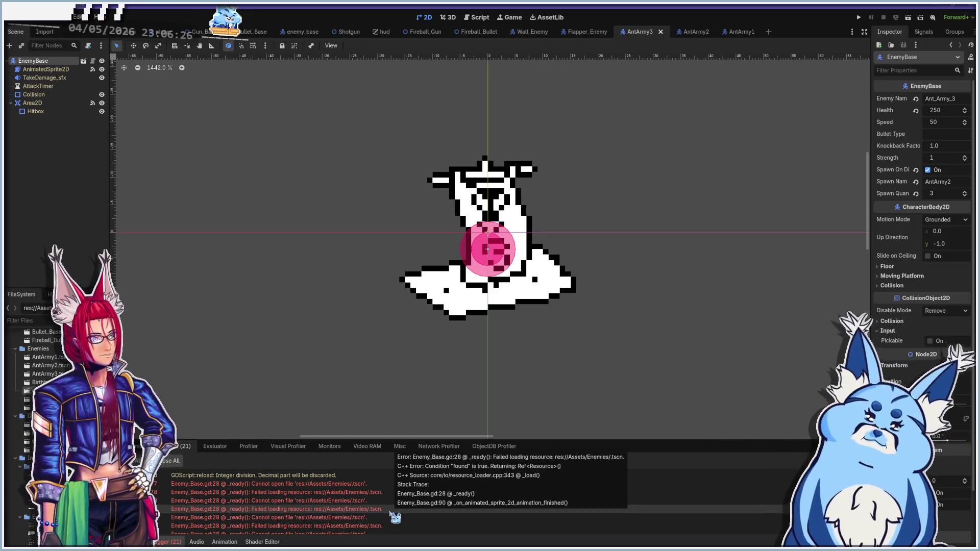
{"action": "scroll", "coordinate": [357, 511], "scroll_direction": "down", "scroll_amount": 5}
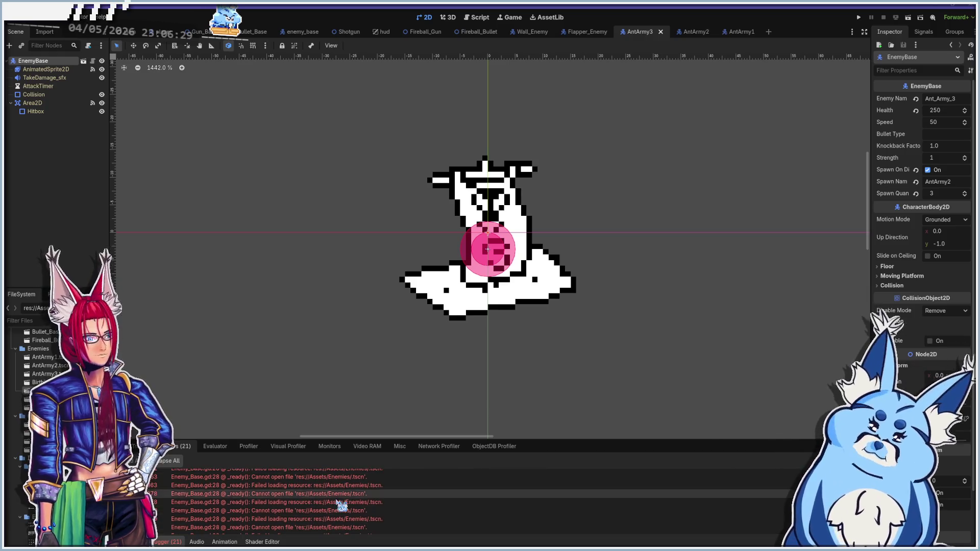
{"action": "scroll", "coordinate": [326, 528], "scroll_direction": "down", "scroll_amount": 3}
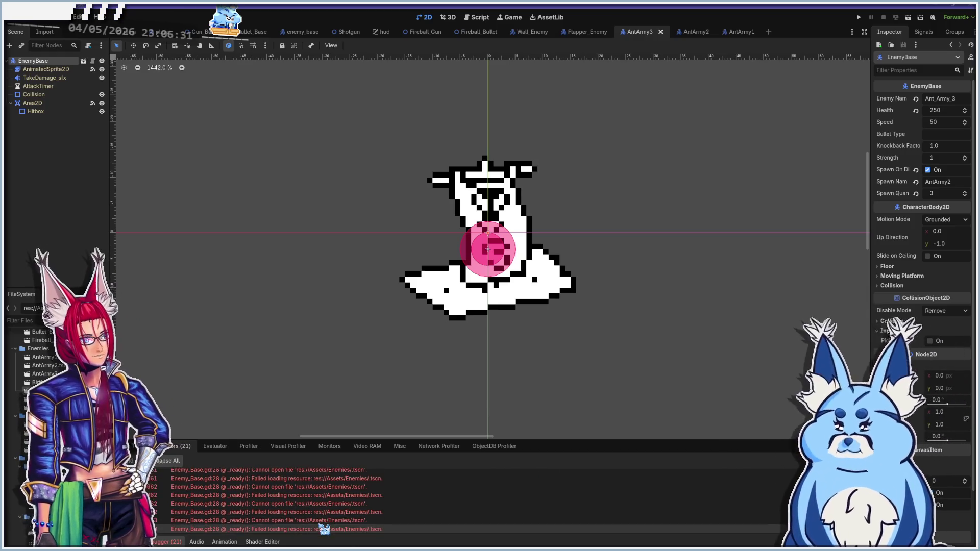
{"action": "scroll", "coordinate": [321, 525], "scroll_direction": "up", "scroll_amount": 3}
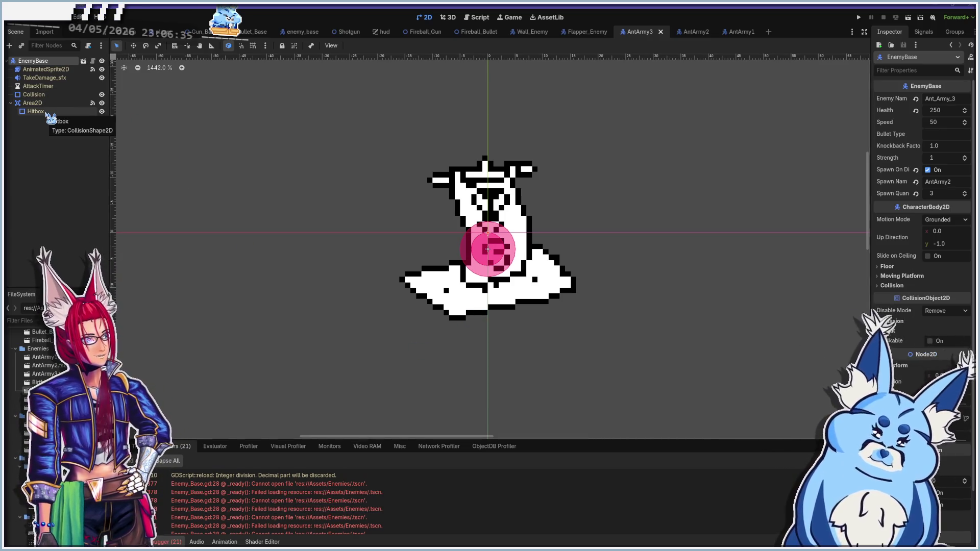
{"action": "left_click", "coordinate": [47, 113]}
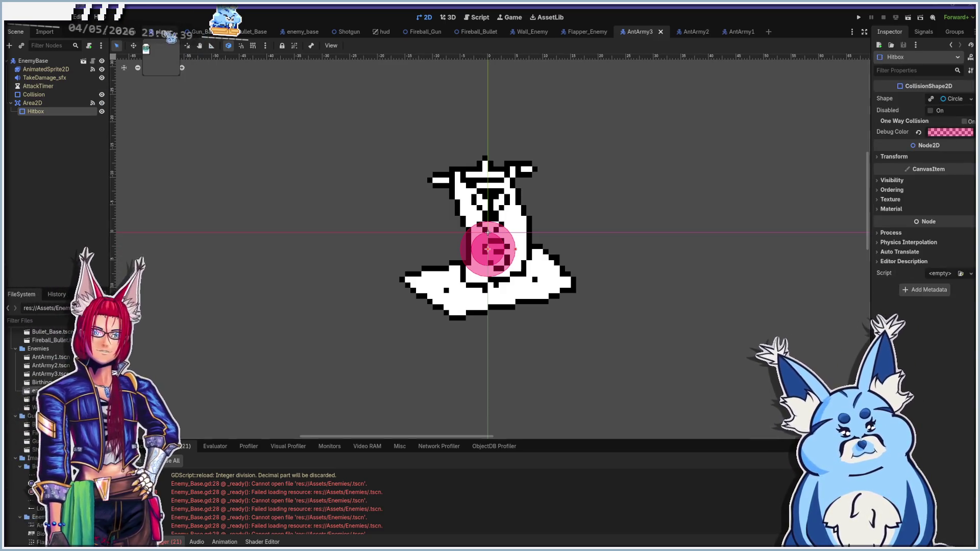
{"action": "left_click", "coordinate": [163, 32]}
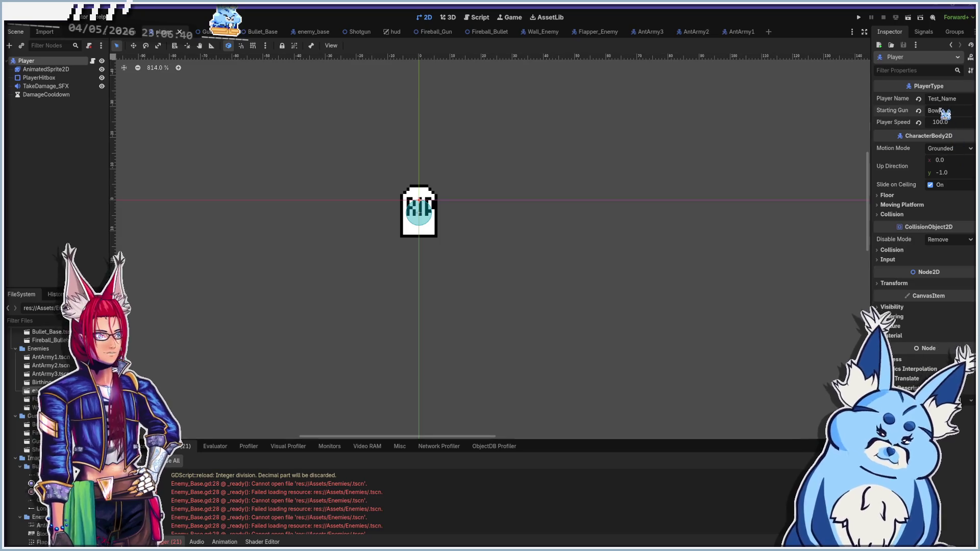
Step: Clear the player's Bow starting gun, check AntArmy3's EnemyBase node, and open the Fireball_Gun scene
{"action": "key", "text": "BackSpace"}
{"action": "type", "text": "Fireball_Gun"}
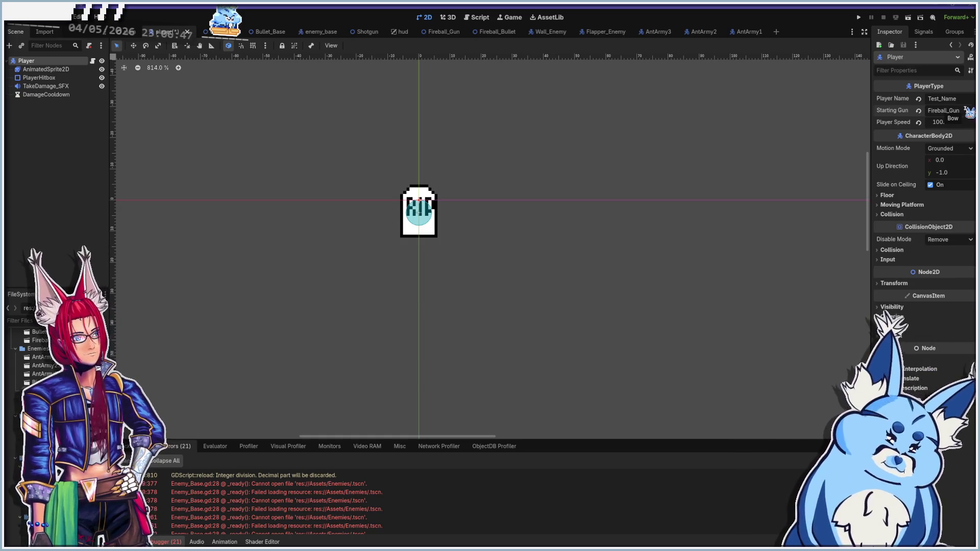
{"action": "left_click", "coordinate": [657, 32]}
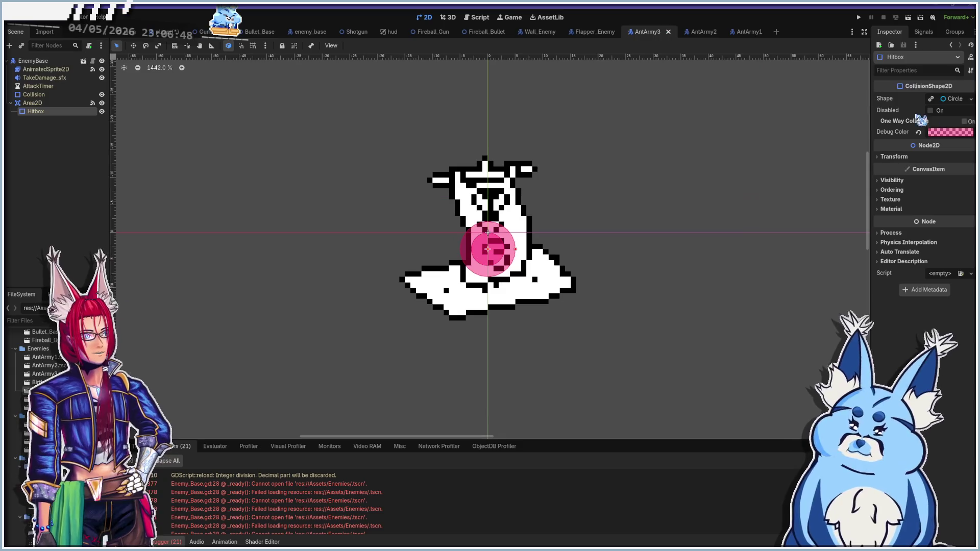
{"action": "left_click", "coordinate": [34, 61]}
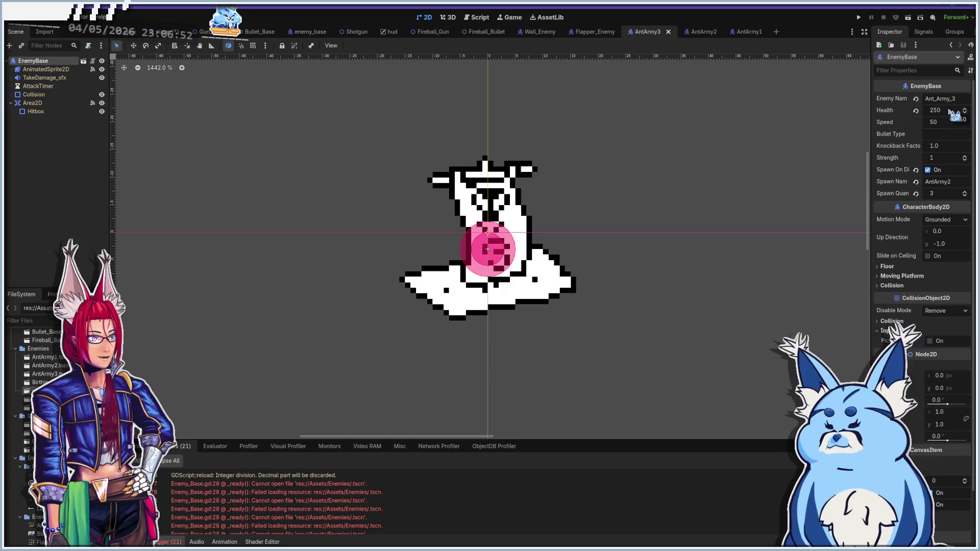
{"action": "left_click", "coordinate": [433, 31]}
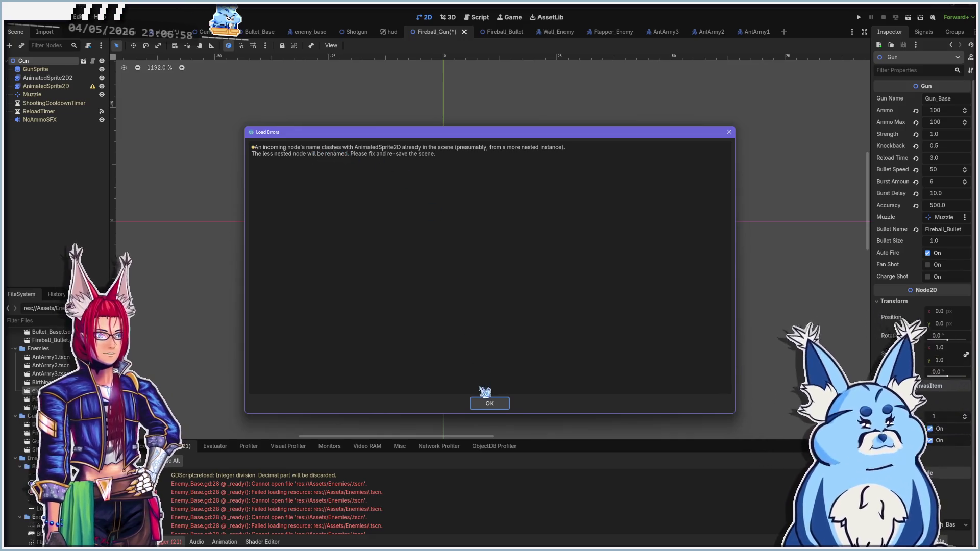
Step: Dismiss the load-errors warning, name the gun FireballGun, and save the scene
{"action": "left_click", "coordinate": [489, 404]}
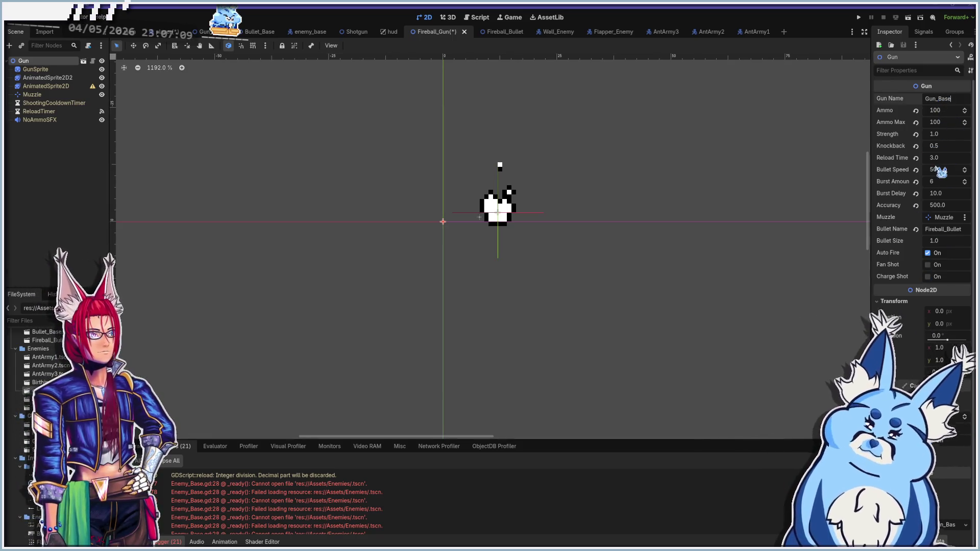
{"action": "type", "text": "FireballGun"}
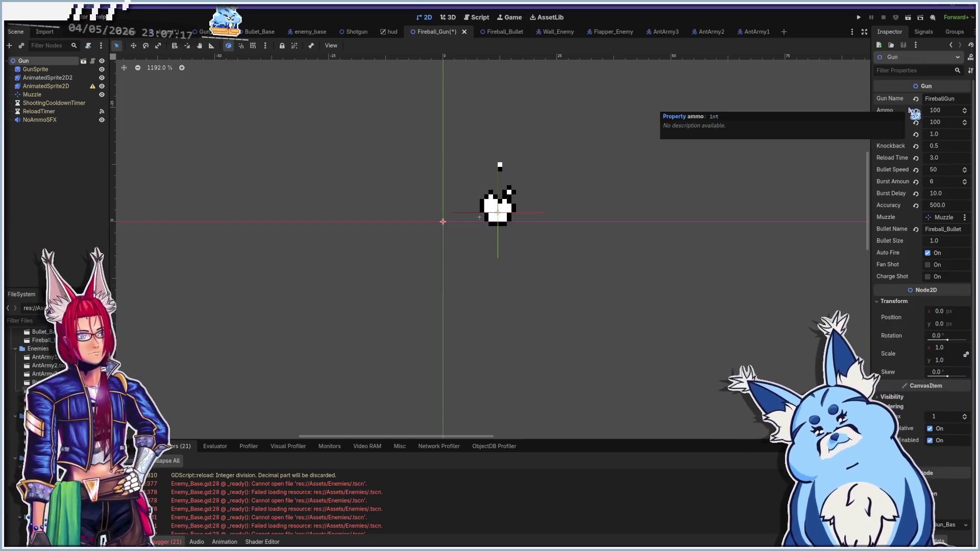
{"action": "key", "text": "ctrl+s"}
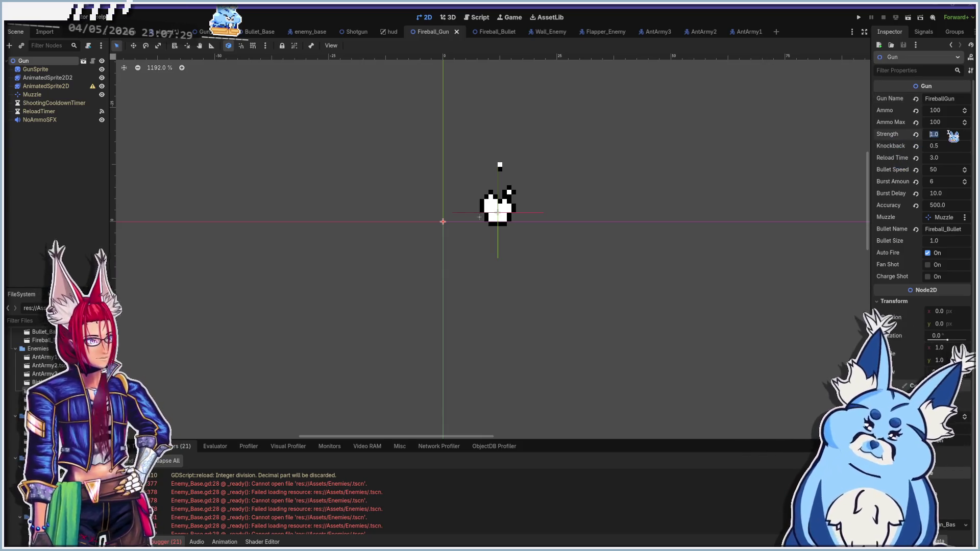
Step: Set the gun's Strength to 10.0, then run the game and test-fire fireballs
{"action": "type", "text": "10"}
{"action": "key", "text": "Return"}
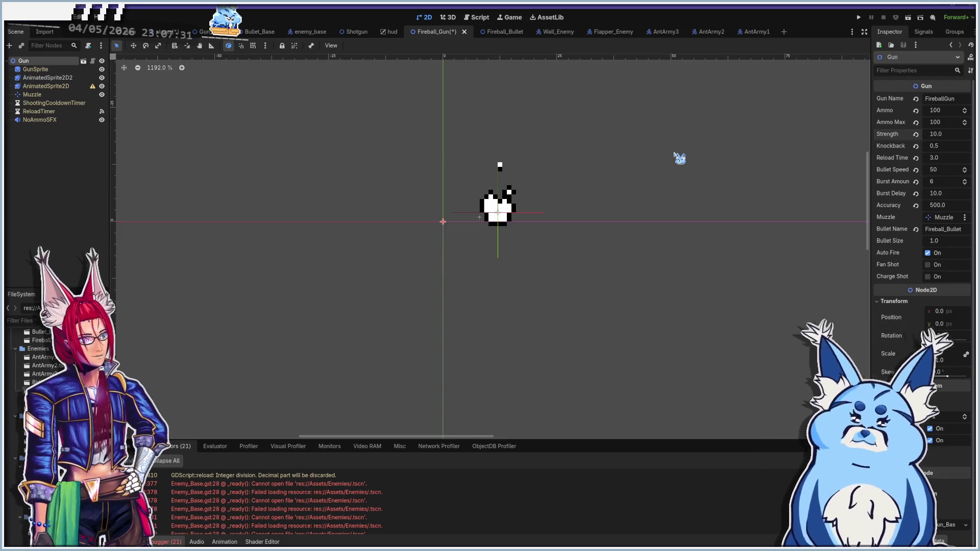
{"action": "key", "text": "F5"}
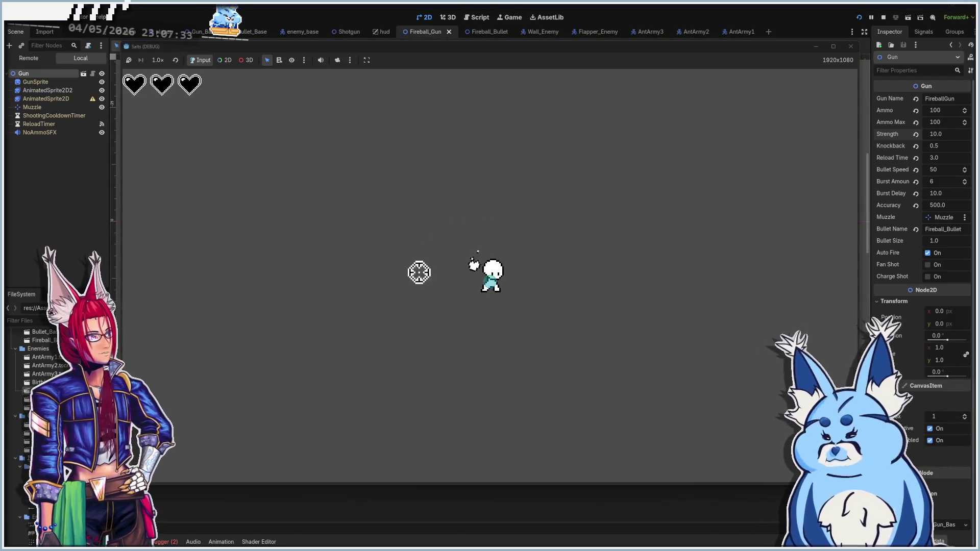
{"action": "left_click", "coordinate": [497, 291]}
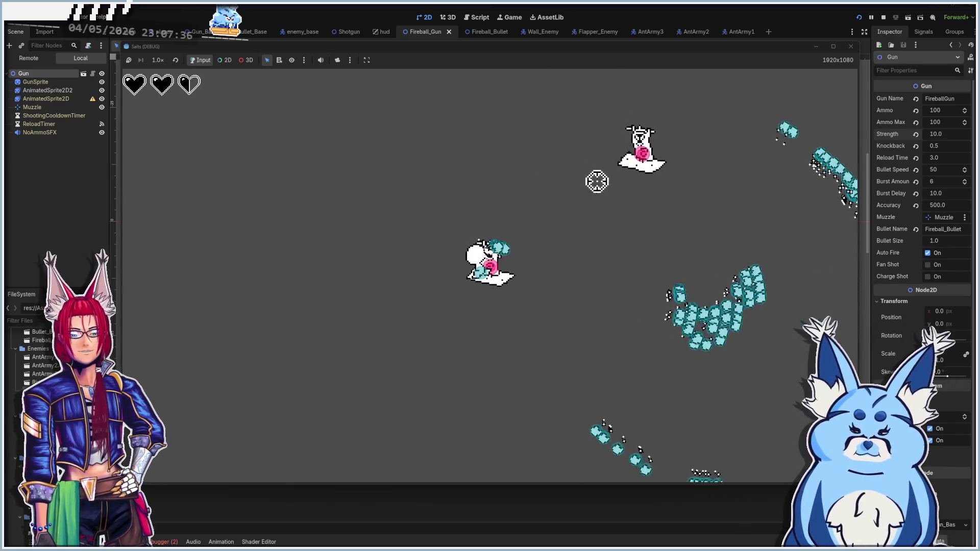
{"action": "key", "text": "F8"}
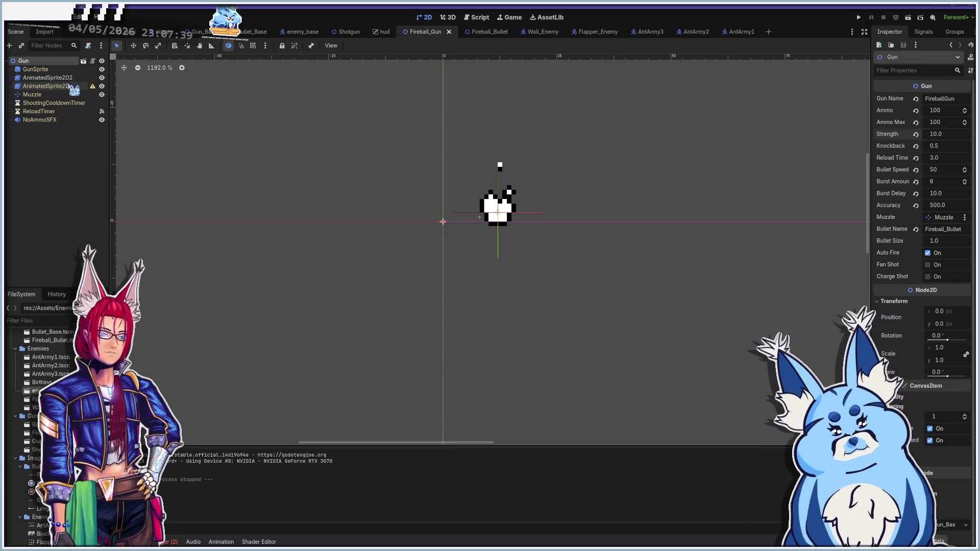
Step: Delete the duplicate AnimatedSprite2D2 node from the Fireball_Gun scene tree
{"action": "left_click", "coordinate": [71, 78]}
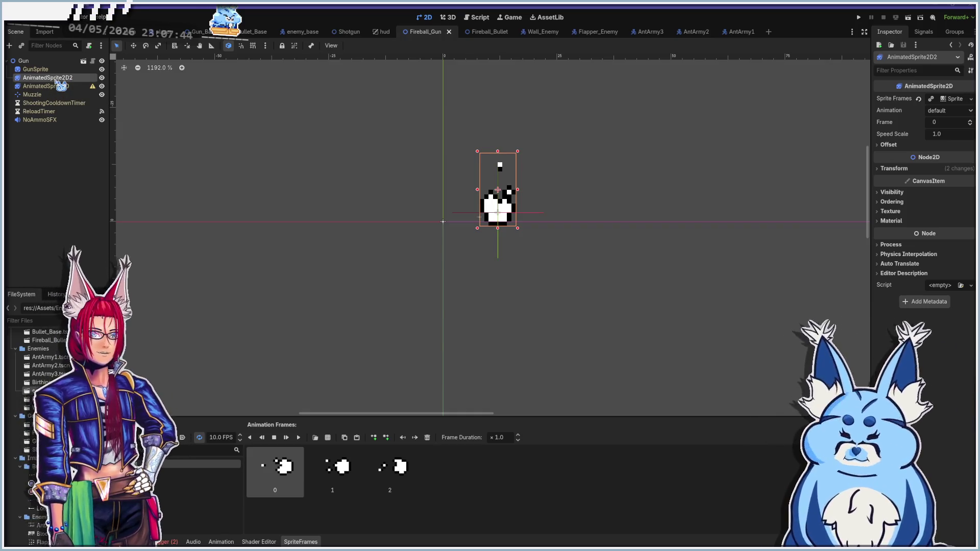
{"action": "right_click", "coordinate": [57, 79]}
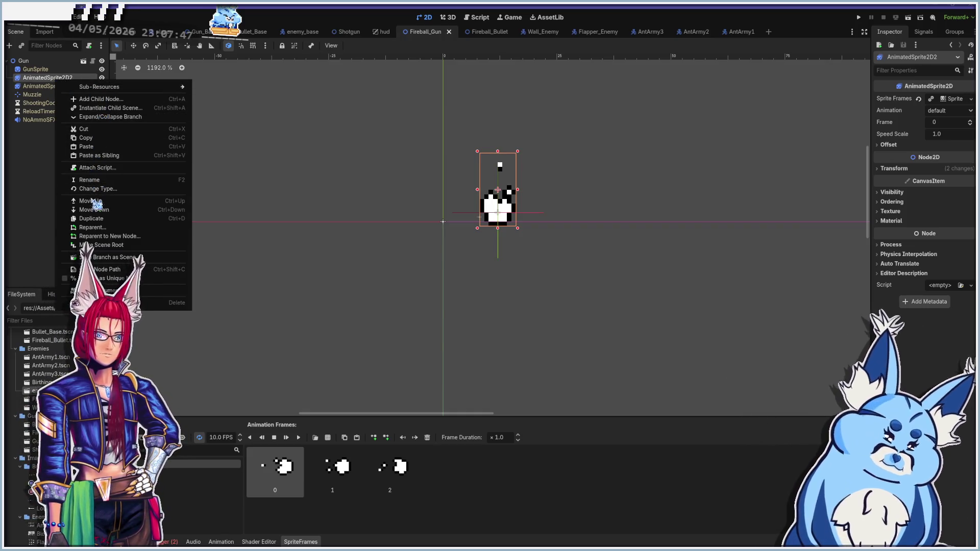
{"action": "left_click", "coordinate": [122, 303]}
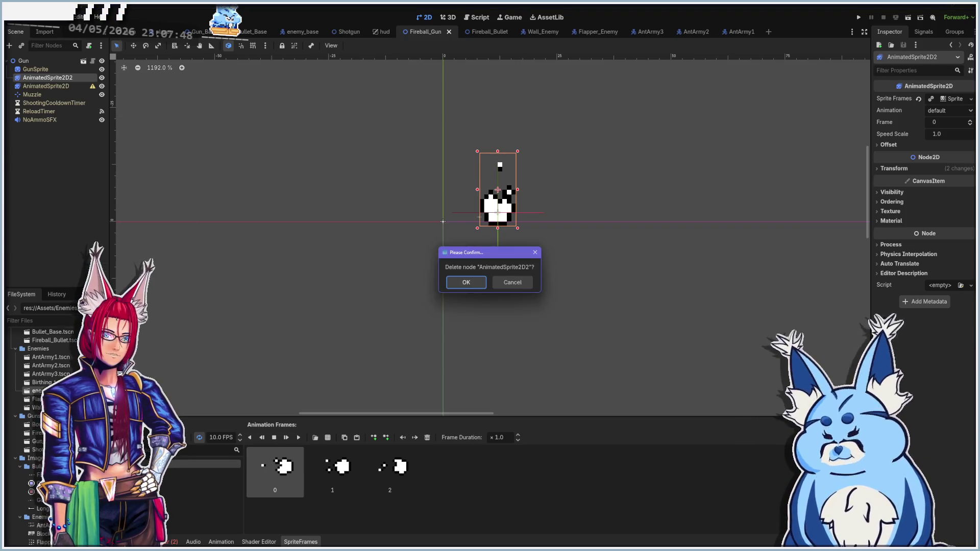
{"action": "left_click", "coordinate": [474, 283]}
{"action": "left_click", "coordinate": [47, 79]}
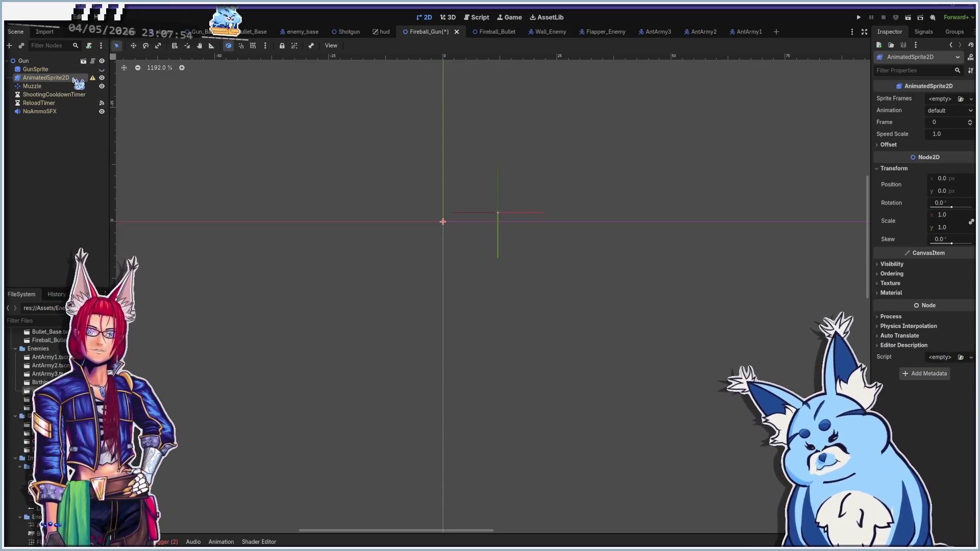
Step: Give the AnimatedSprite2D a new SpriteFrames resource and open it for editing
{"action": "left_click", "coordinate": [961, 99]}
{"action": "left_click", "coordinate": [633, 146]}
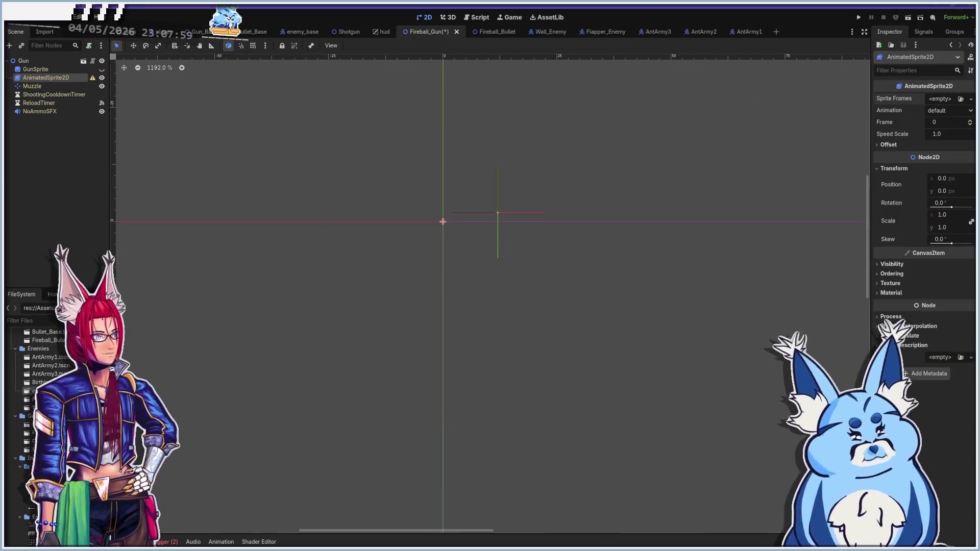
{"action": "left_click", "coordinate": [972, 98]}
{"action": "left_click", "coordinate": [936, 125]}
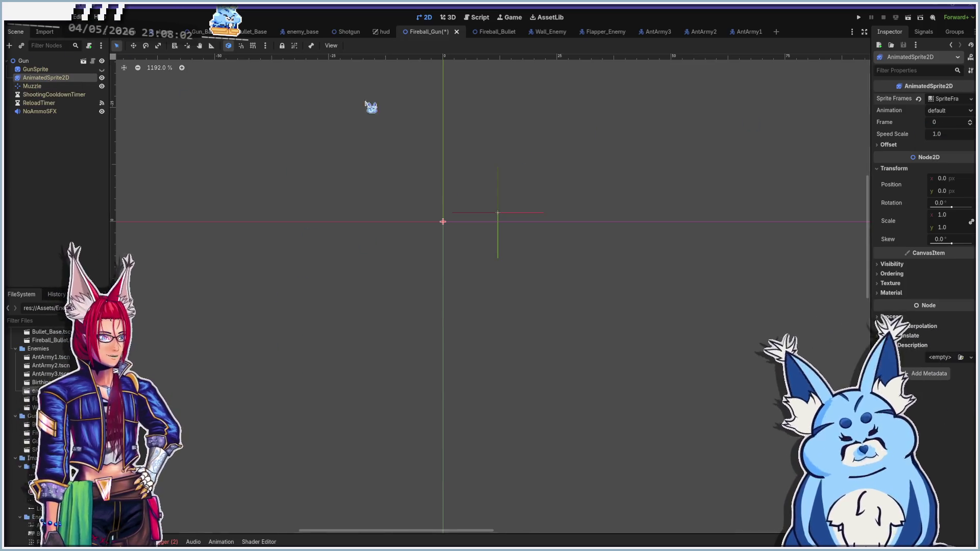
{"action": "left_click", "coordinate": [943, 100]}
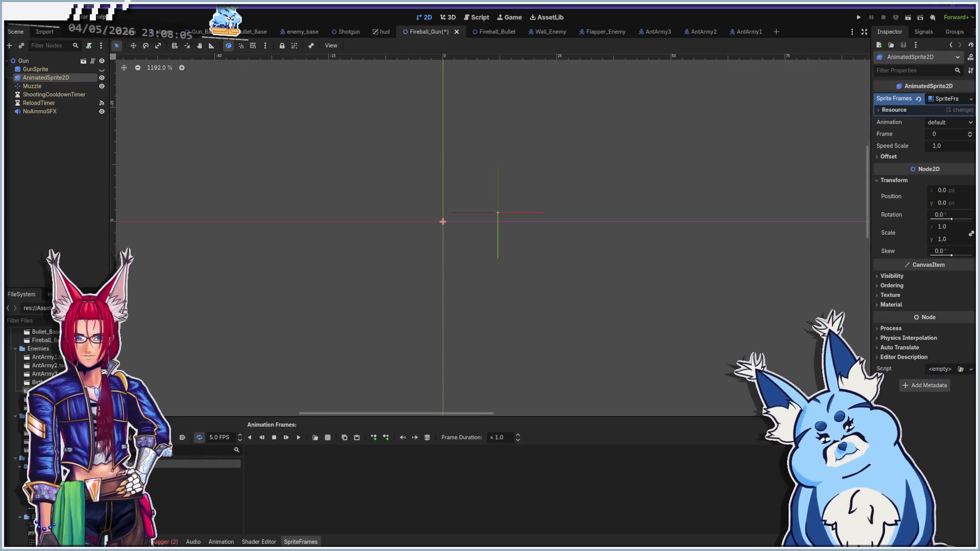
Step: Add frames from the sprite sheet FireballBullet.png in Assets/Images/Bullets
{"action": "left_click", "coordinate": [328, 439]}
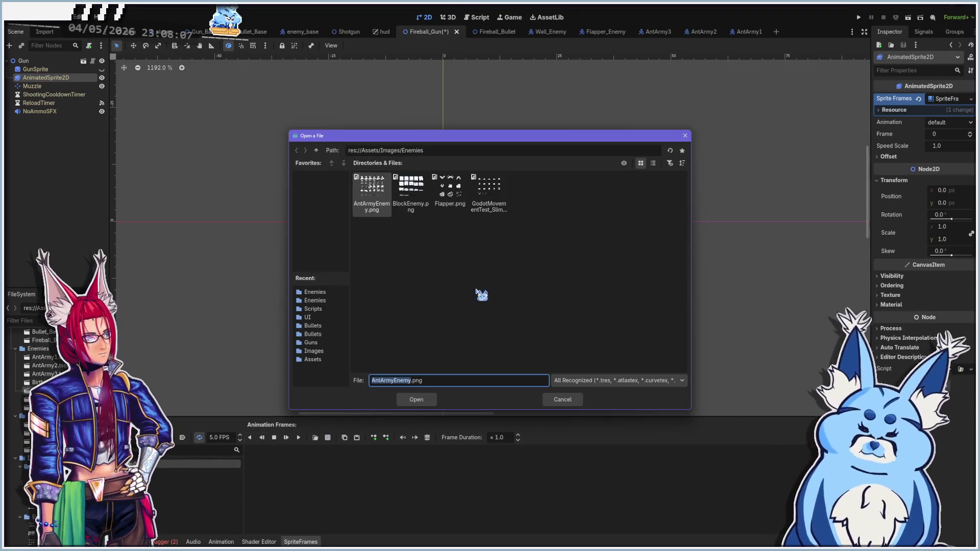
{"action": "left_click", "coordinate": [317, 150]}
{"action": "double_click", "coordinate": [450, 189]}
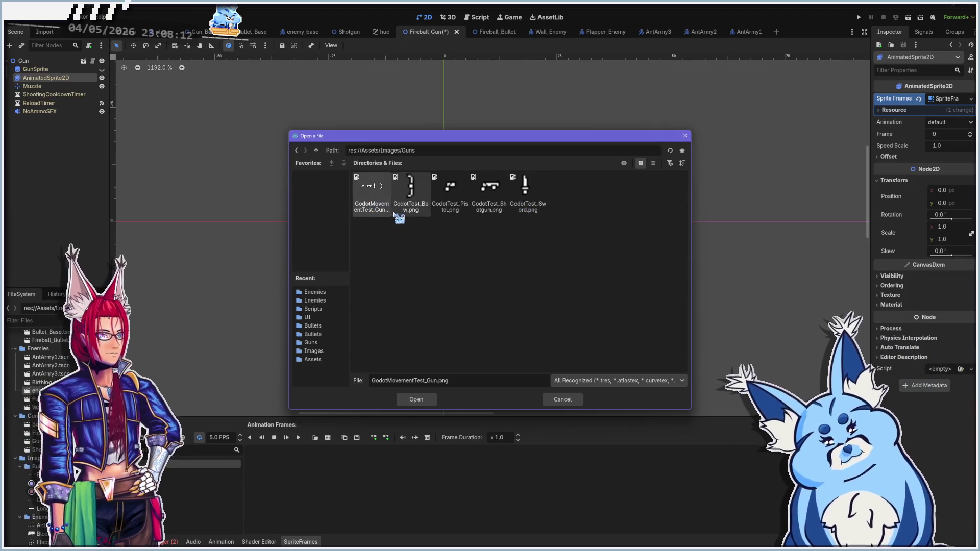
{"action": "left_click", "coordinate": [317, 151]}
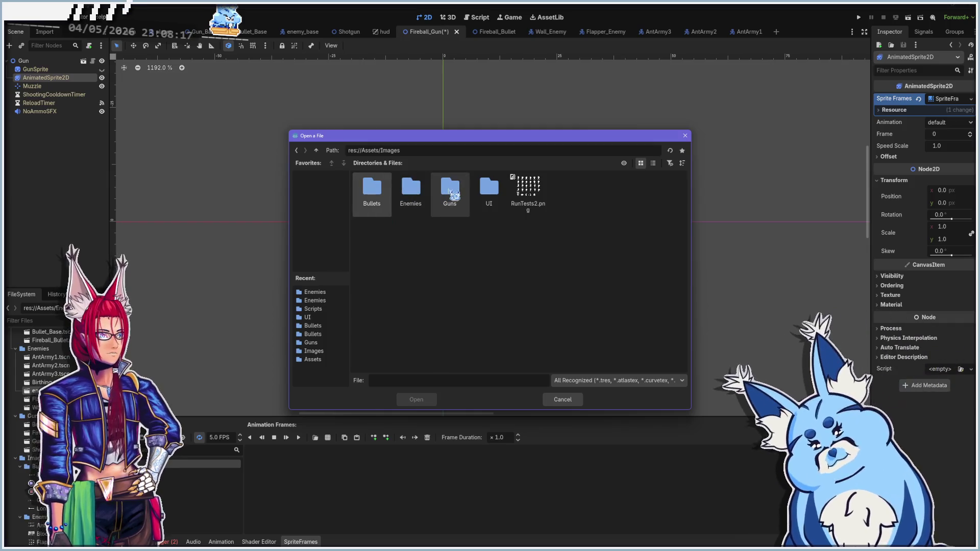
{"action": "double_click", "coordinate": [449, 196]}
{"action": "left_click", "coordinate": [316, 150]}
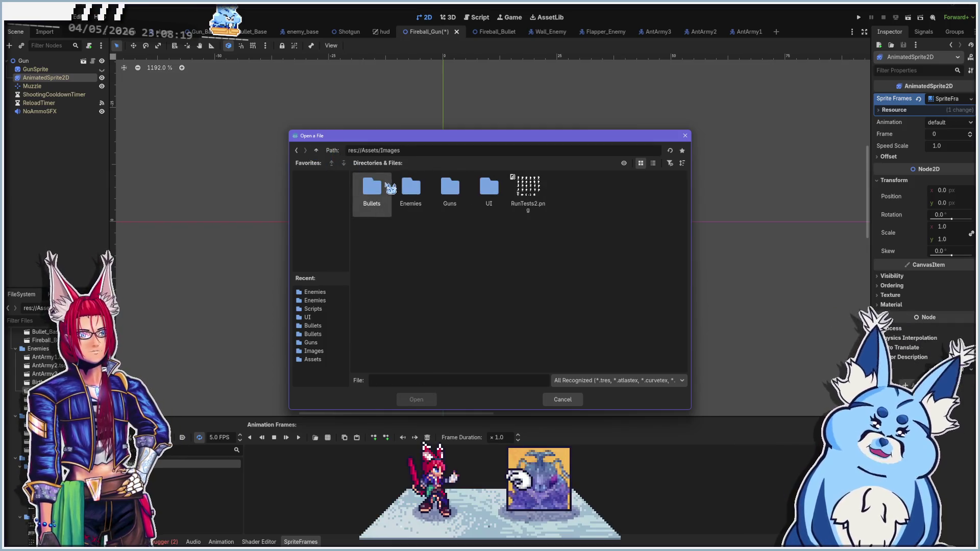
{"action": "double_click", "coordinate": [373, 189]}
{"action": "key", "text": "Return"}
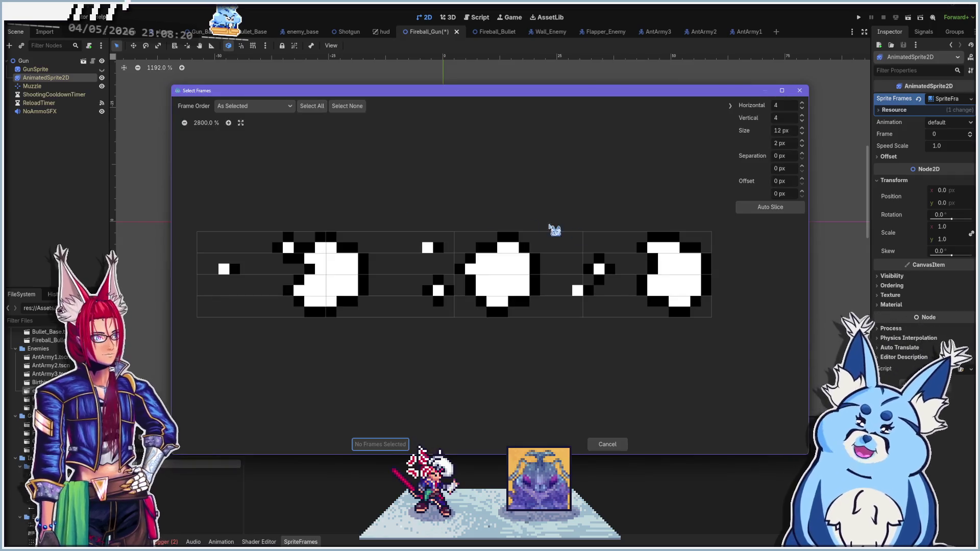
Step: Slice the fireball sheet into a 3×1 grid, add all three frames, and preview the animation
{"action": "left_click", "coordinate": [802, 108]}
{"action": "left_click", "coordinate": [803, 121]}
{"action": "left_click", "coordinate": [802, 121]}
{"action": "left_click", "coordinate": [802, 121]}
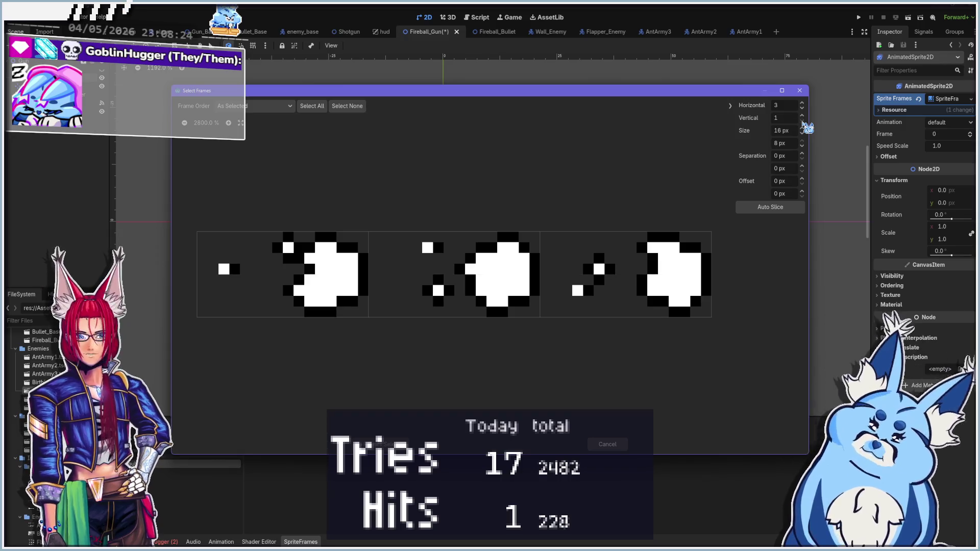
{"action": "left_click_drag", "start_coordinate": [230, 276], "coordinate": [715, 277]}
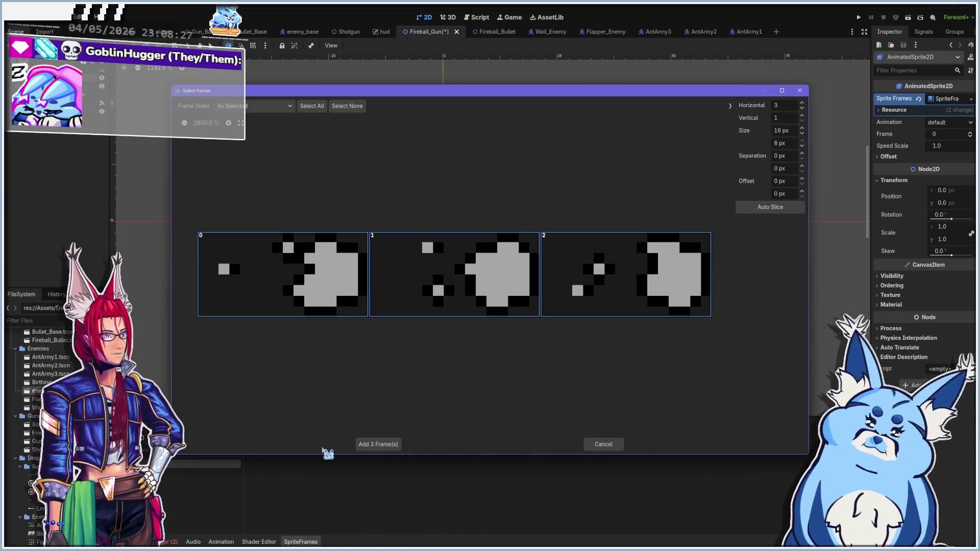
{"action": "left_click", "coordinate": [376, 444]}
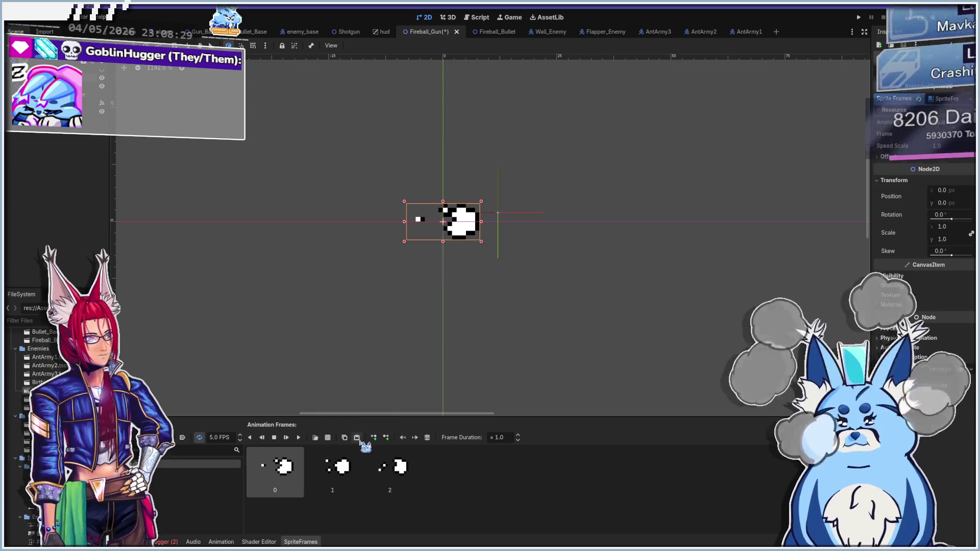
{"action": "left_click", "coordinate": [299, 437]}
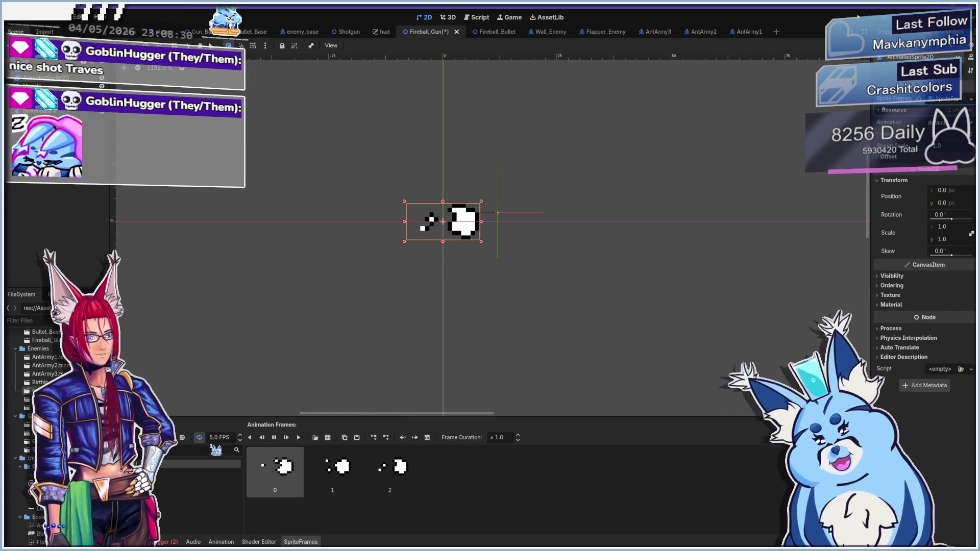
Step: Set the fireball animation to 10 FPS, save the scene, and briefly test-run the game
{"action": "type", "text": "100"}
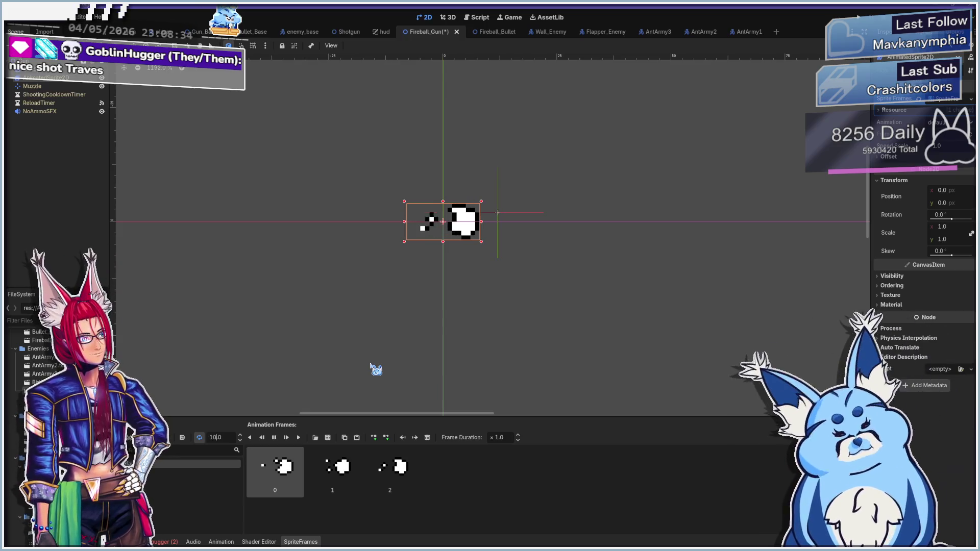
{"action": "key", "text": "Return"}
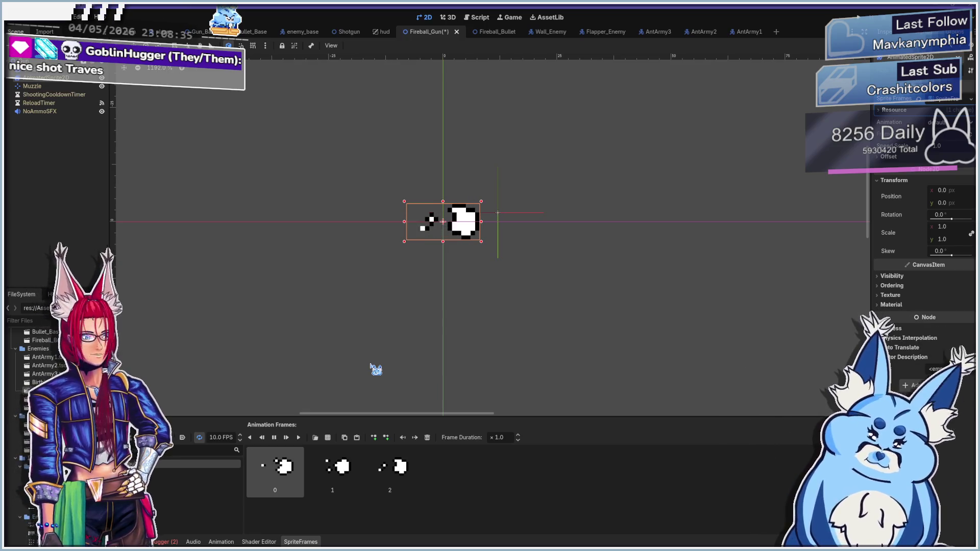
{"action": "key", "text": "ctrl+s"}
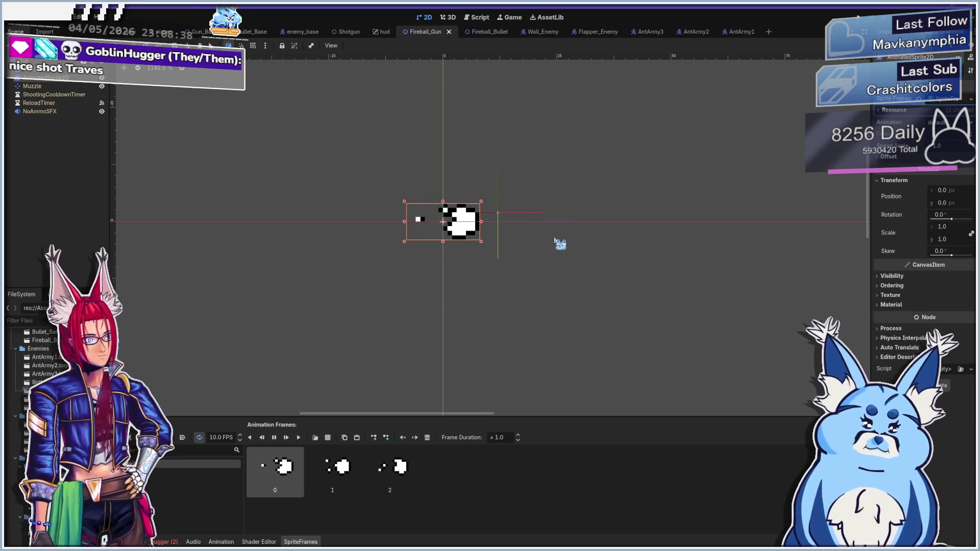
{"action": "key", "text": "F5"}
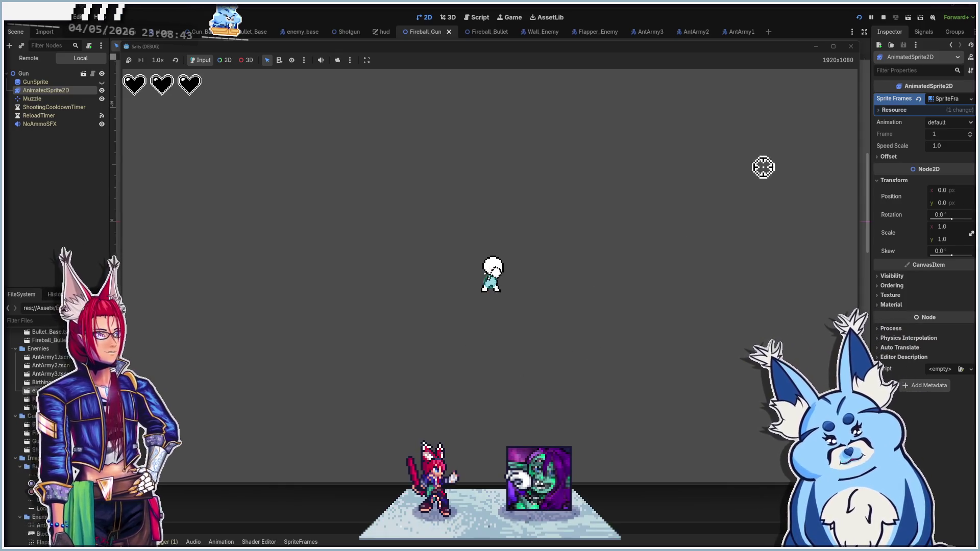
{"action": "key", "text": "F8"}
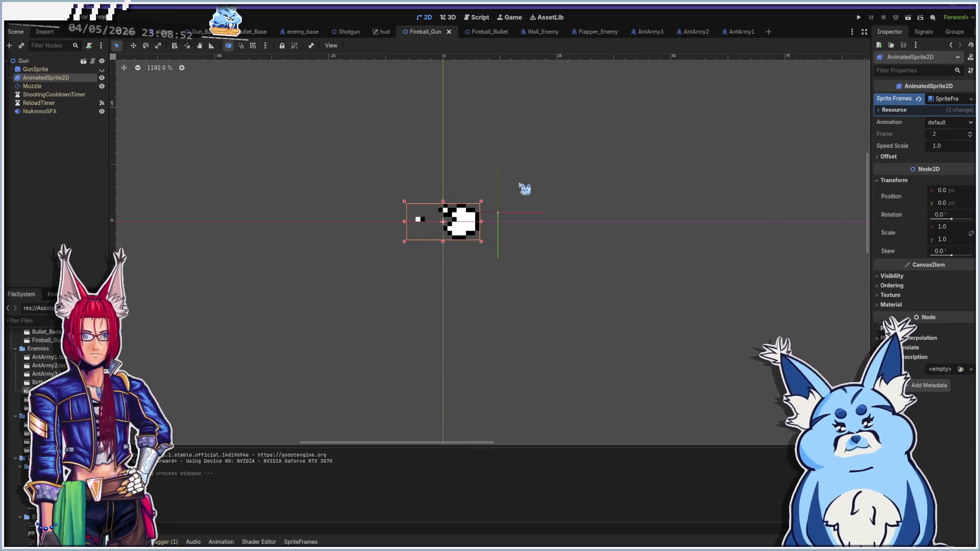
Step: Rotate the fireball sprite 90° and move it to 12, -7, then run and fire at enemies
{"action": "left_click", "coordinate": [950, 215]}
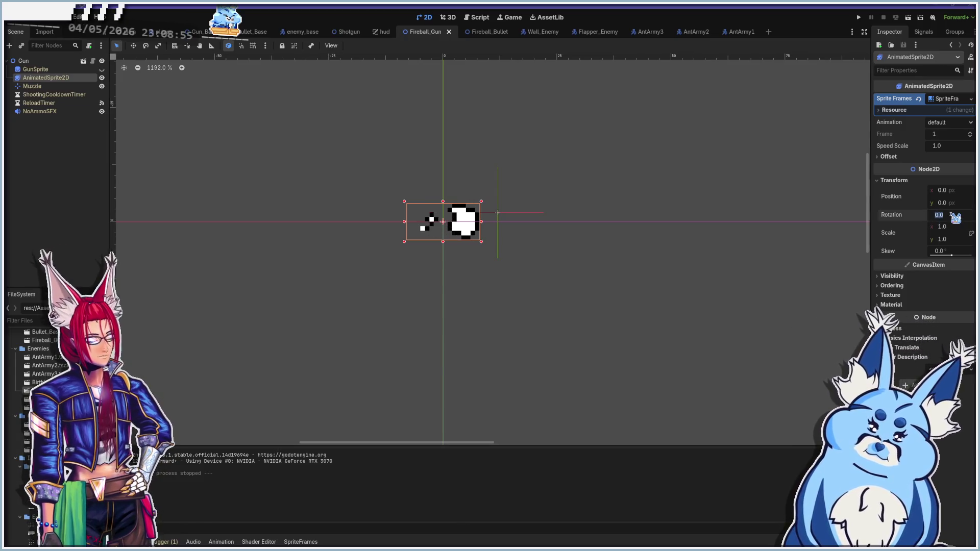
{"action": "type", "text": "90"}
{"action": "key", "text": "Return"}
{"action": "mouse_move", "coordinate": [438, 246]}
{"action": "left_mouse_down"}
{"action": "mouse_move", "coordinate": [505, 219]}
{"action": "mouse_move", "coordinate": [493, 214]}
{"action": "left_mouse_up"}
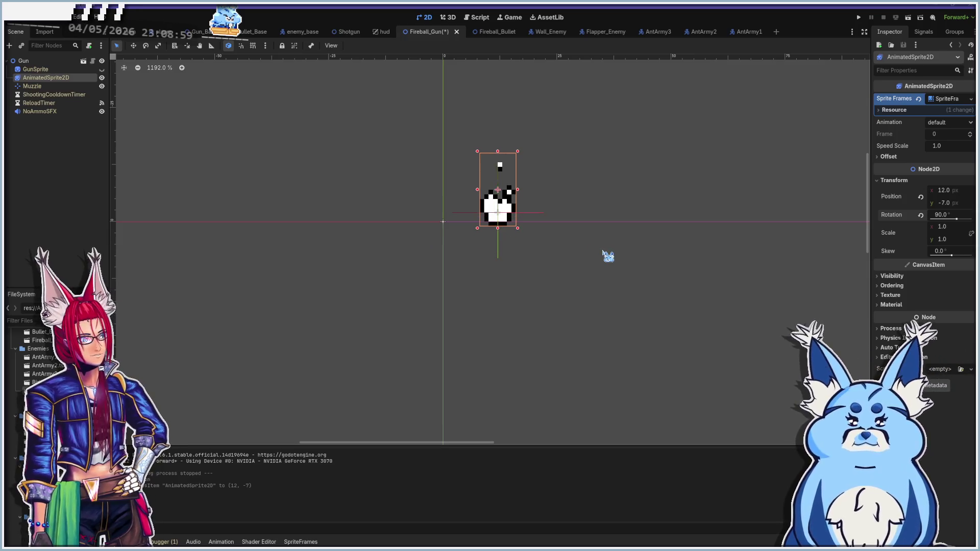
{"action": "key", "text": "F5"}
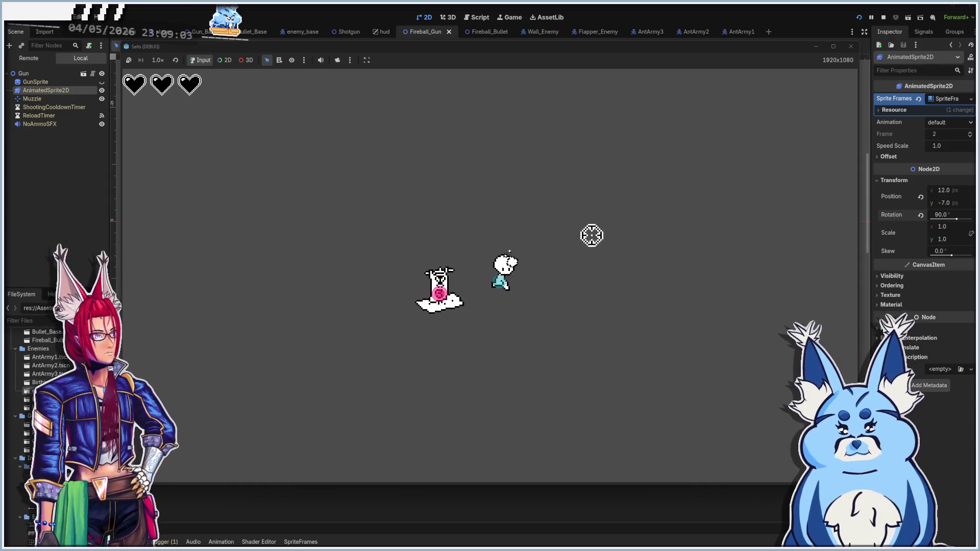
{"action": "mouse_move", "coordinate": [391, 303]}
{"action": "left_mouse_down"}
{"action": "mouse_move", "coordinate": [485, 223]}
{"action": "mouse_move", "coordinate": [535, 212]}
{"action": "mouse_move", "coordinate": [499, 172]}
{"action": "mouse_move", "coordinate": [520, 214]}
{"action": "mouse_move", "coordinate": [588, 225]}
{"action": "mouse_move", "coordinate": [640, 254]}
{"action": "mouse_move", "coordinate": [492, 193]}
{"action": "mouse_move", "coordinate": [592, 223]}
{"action": "mouse_move", "coordinate": [380, 219]}
{"action": "mouse_move", "coordinate": [356, 254]}
{"action": "left_mouse_up"}
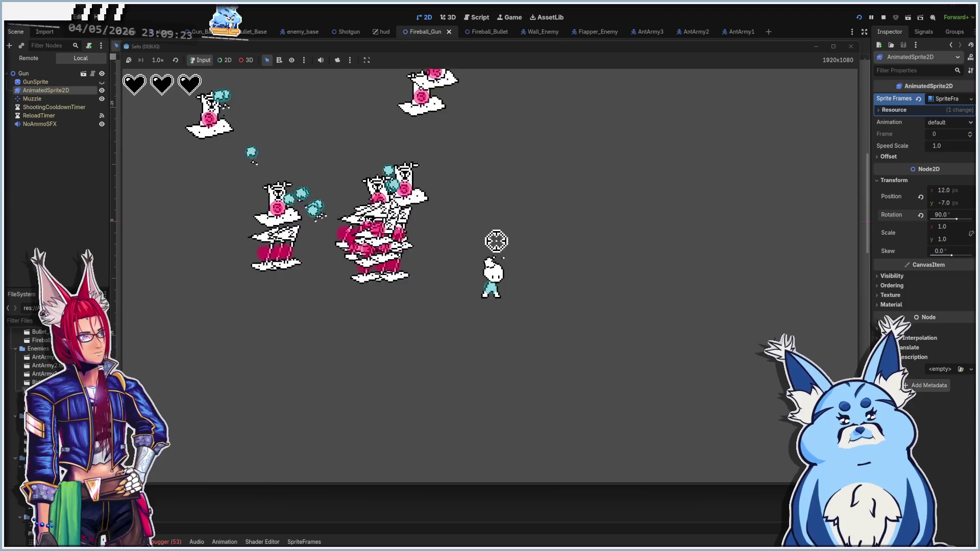
Step: Stop the game and inspect the random enemy roll in the Main scene's main.gd script
{"action": "key", "text": "F8"}
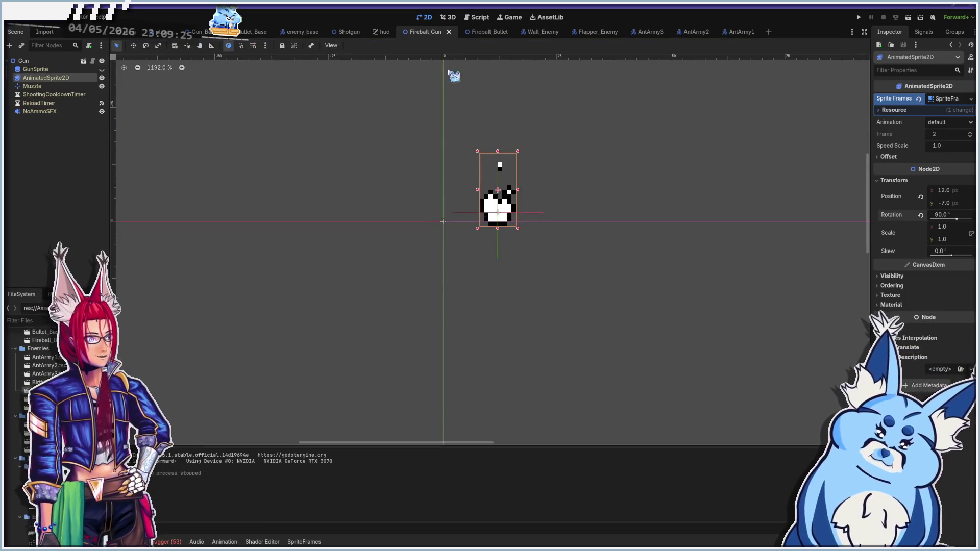
{"action": "left_click", "coordinate": [136, 32]}
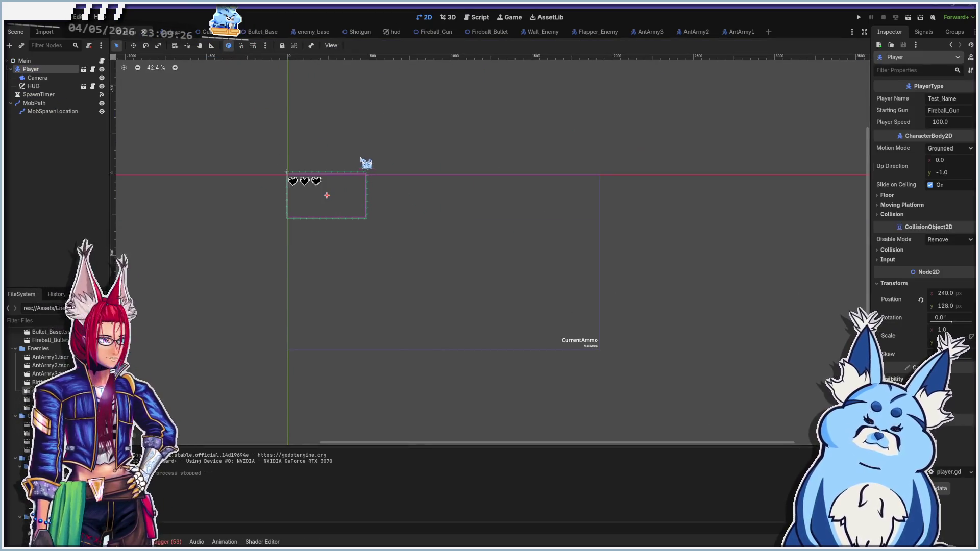
{"action": "left_click", "coordinate": [478, 17]}
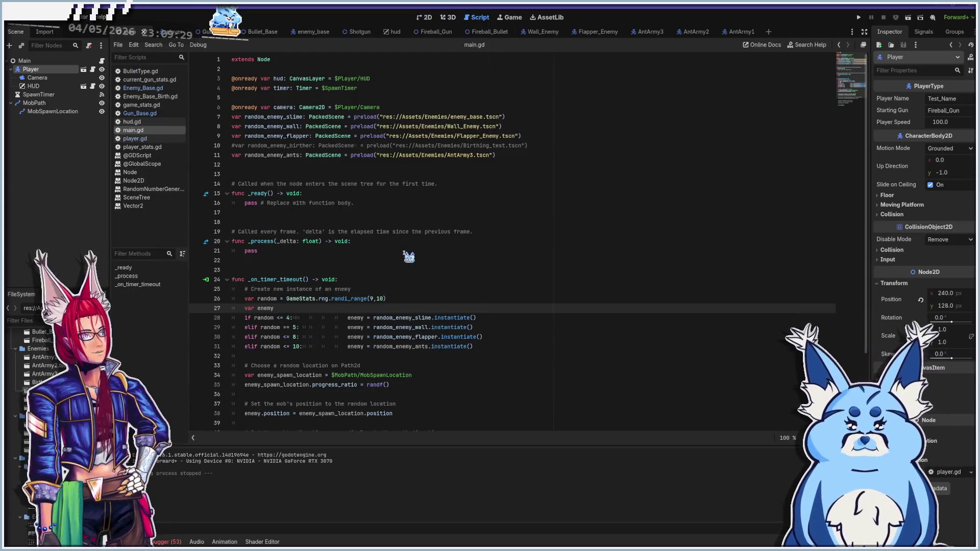
{"action": "left_click", "coordinate": [372, 298]}
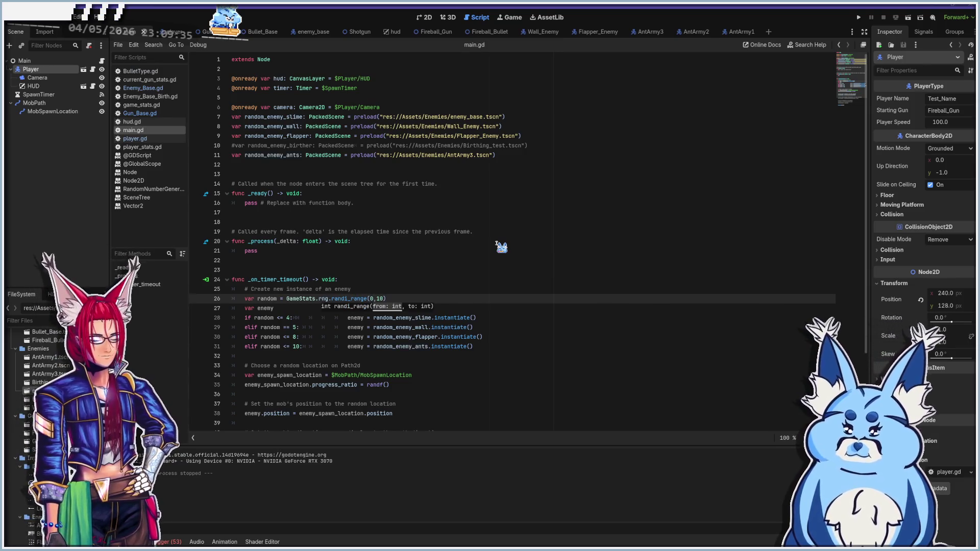
Step: Test-run the game twice with the fireball gun, stopping each run
{"action": "left_click", "coordinate": [59, 17]}
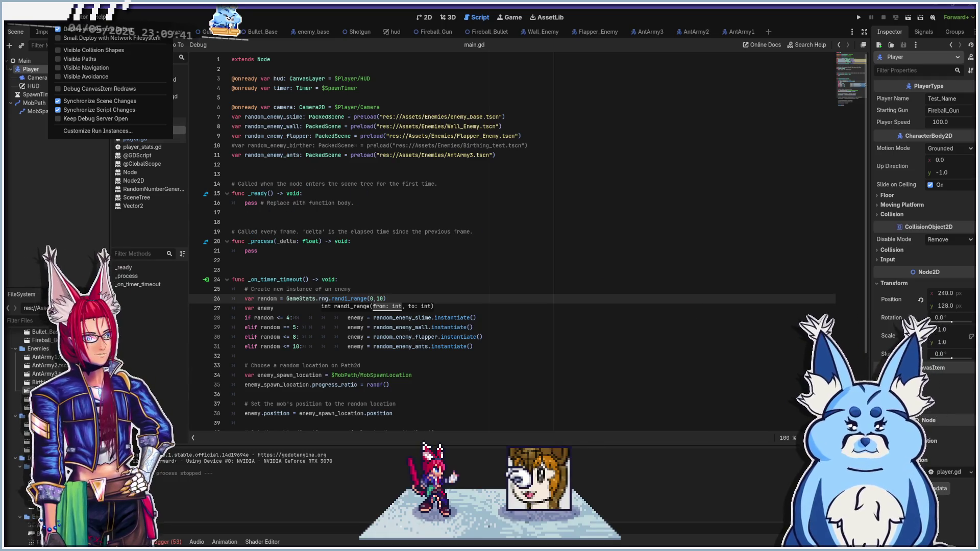
{"action": "key", "text": "Escape"}
{"action": "key", "text": "F5"}
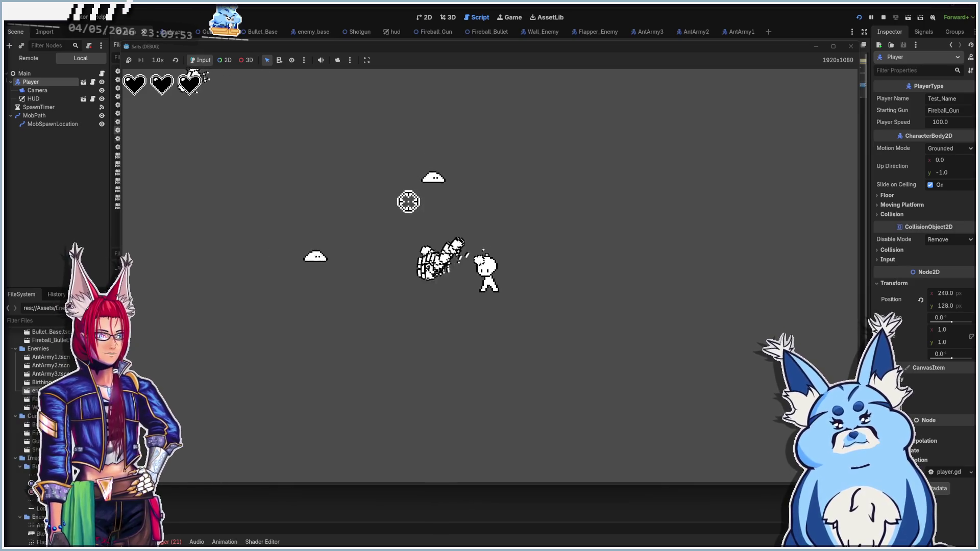
{"action": "left_click", "coordinate": [852, 47]}
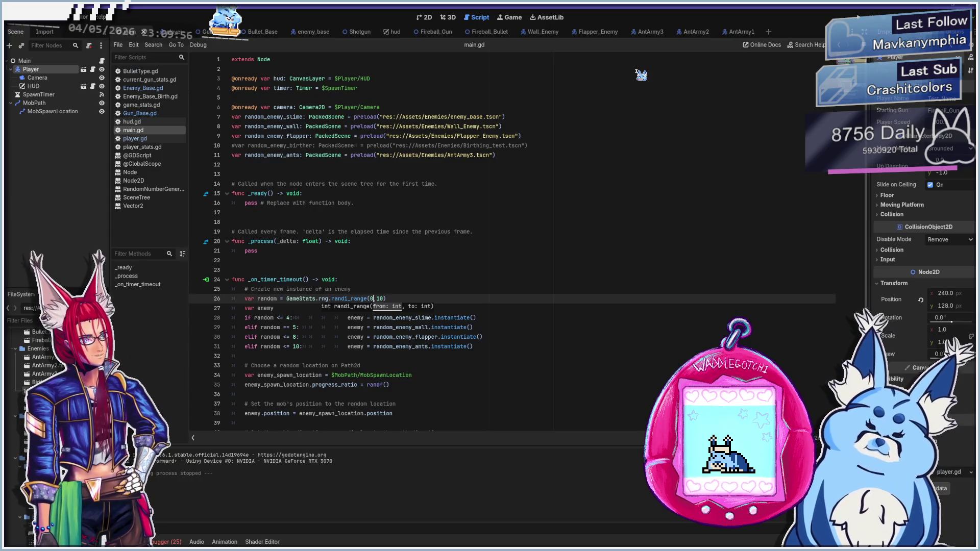
{"action": "key", "text": "F5"}
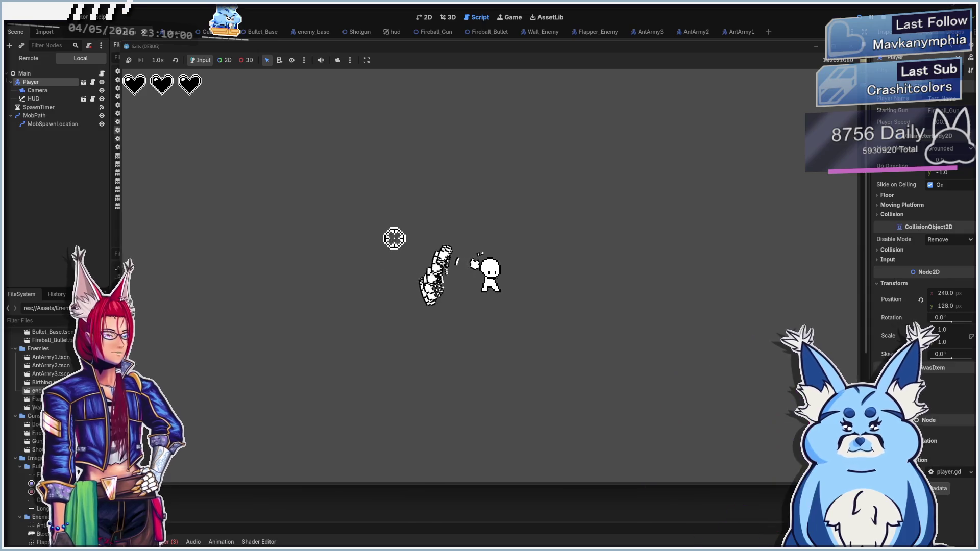
{"action": "key", "text": "F8"}
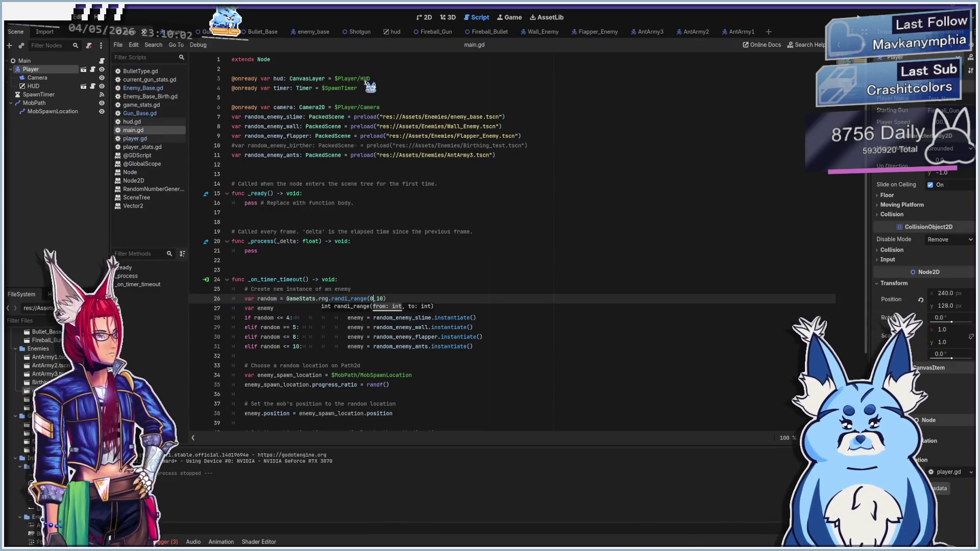
Step: Check NoAmmoSFX in Fireball_Gun, then open Fireball_Bullet past its load-errors warning in 2D
{"action": "left_click", "coordinate": [435, 32]}
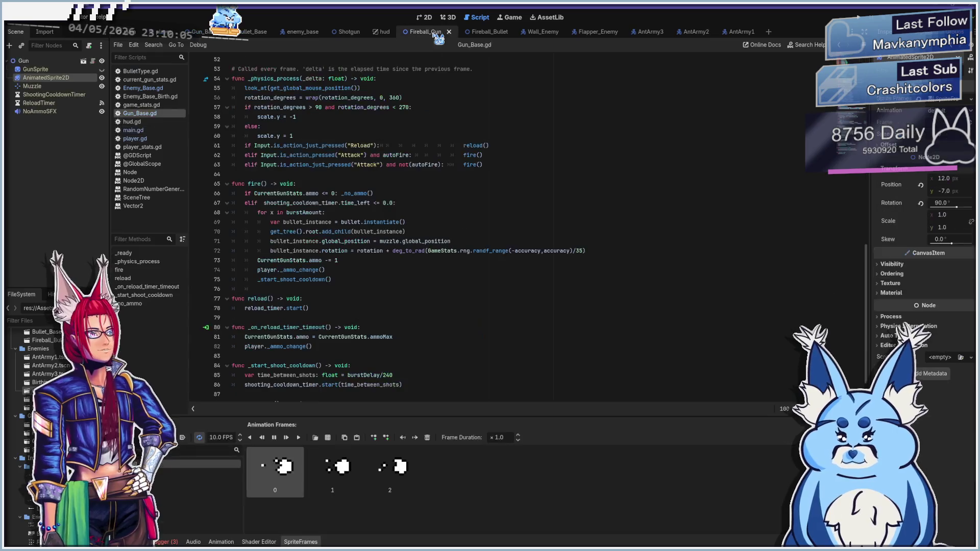
{"action": "left_click", "coordinate": [55, 112]}
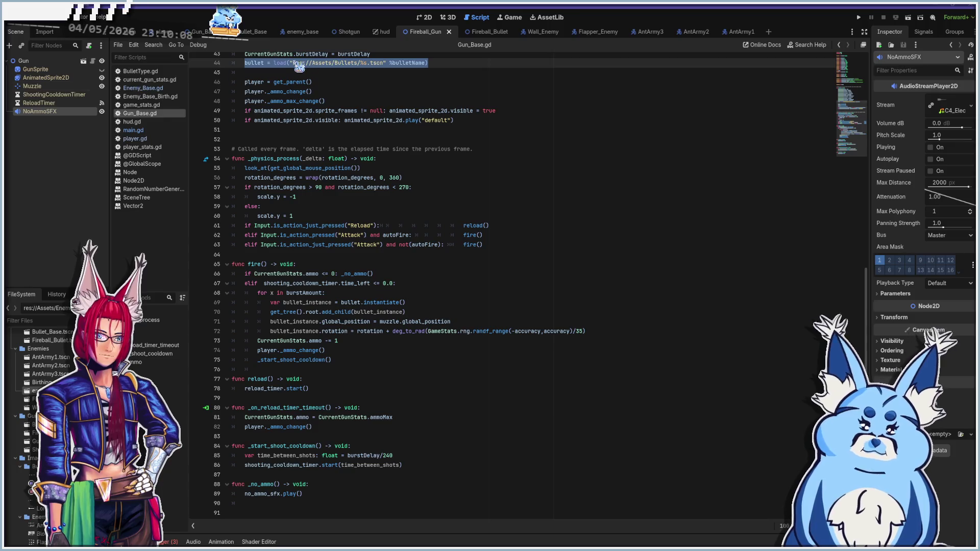
{"action": "left_click", "coordinate": [504, 33]}
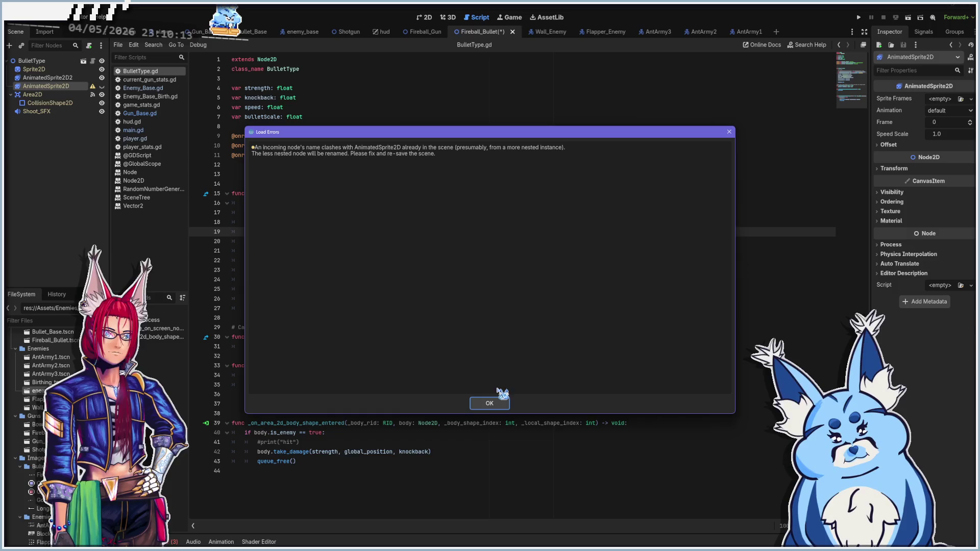
{"action": "left_click", "coordinate": [491, 404]}
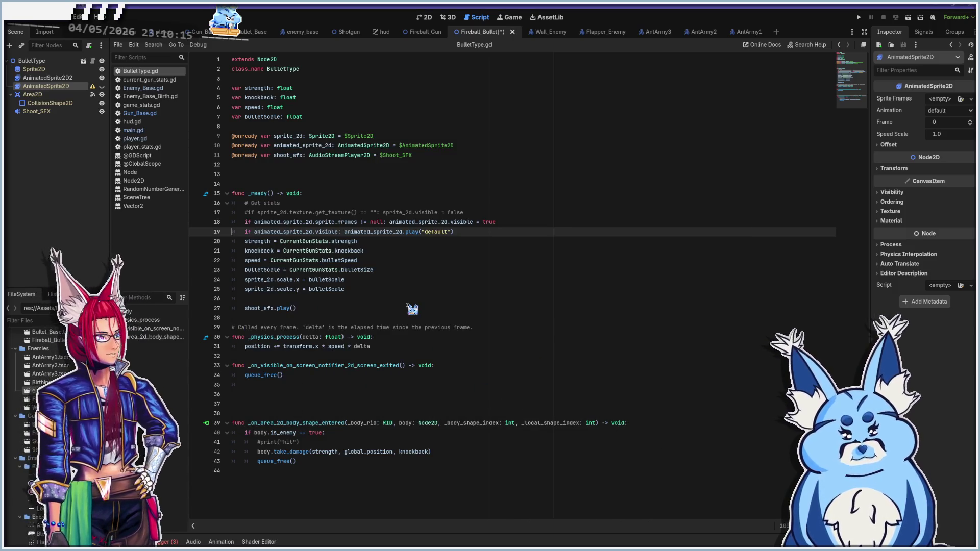
{"action": "left_click", "coordinate": [427, 18]}
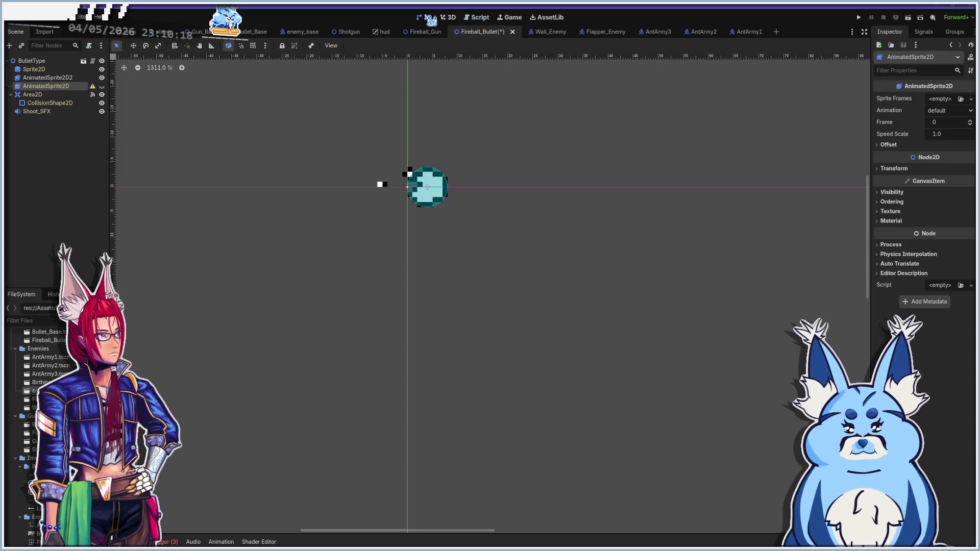
Step: Delete the duplicate AnimatedSprite2D2 node
{"action": "left_click", "coordinate": [47, 78]}
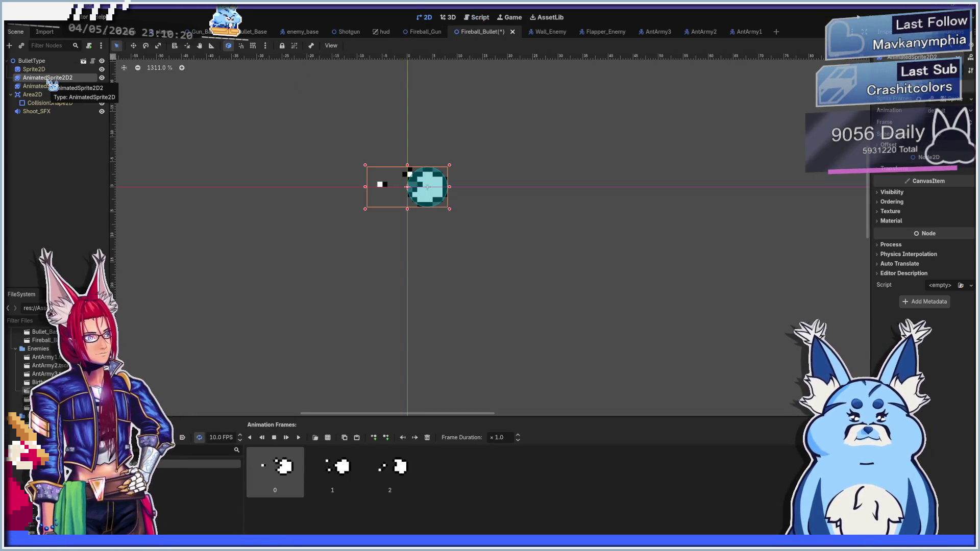
{"action": "right_click", "coordinate": [49, 80]}
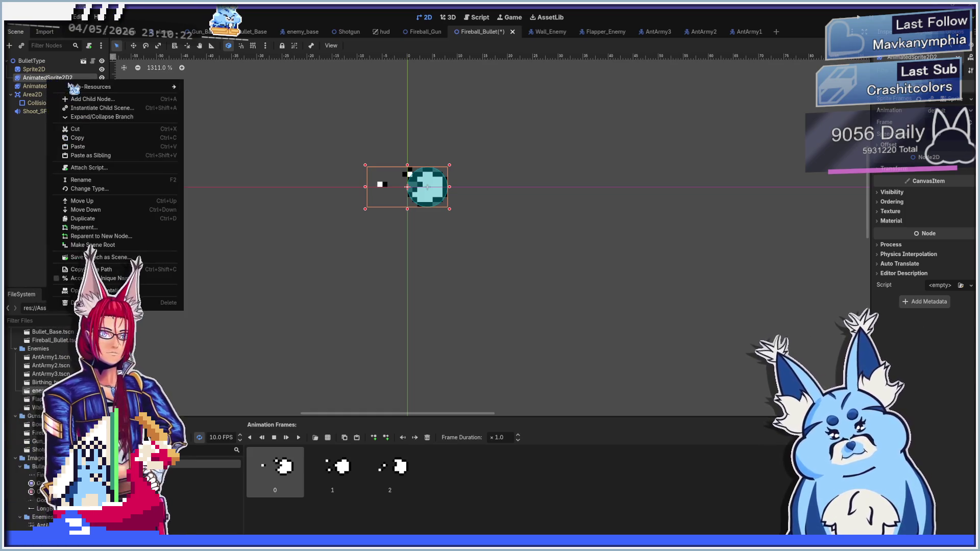
{"action": "left_click", "coordinate": [77, 302]}
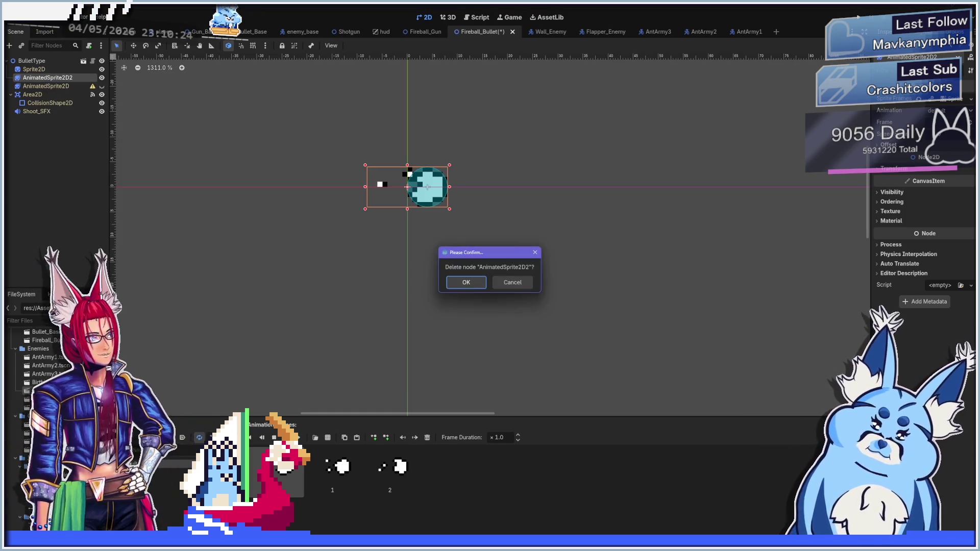
{"action": "left_click", "coordinate": [462, 282]}
Step: Give AnimatedSprite2D a new empty SpriteFrames resource and open it for editing
{"action": "left_click", "coordinate": [53, 78]}
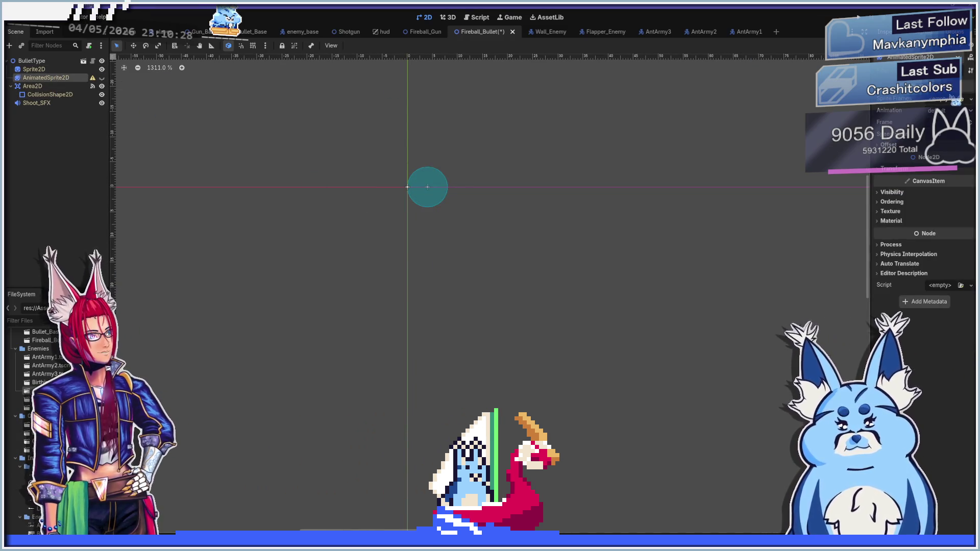
{"action": "left_click", "coordinate": [888, 103]}
{"action": "key", "text": "Escape"}
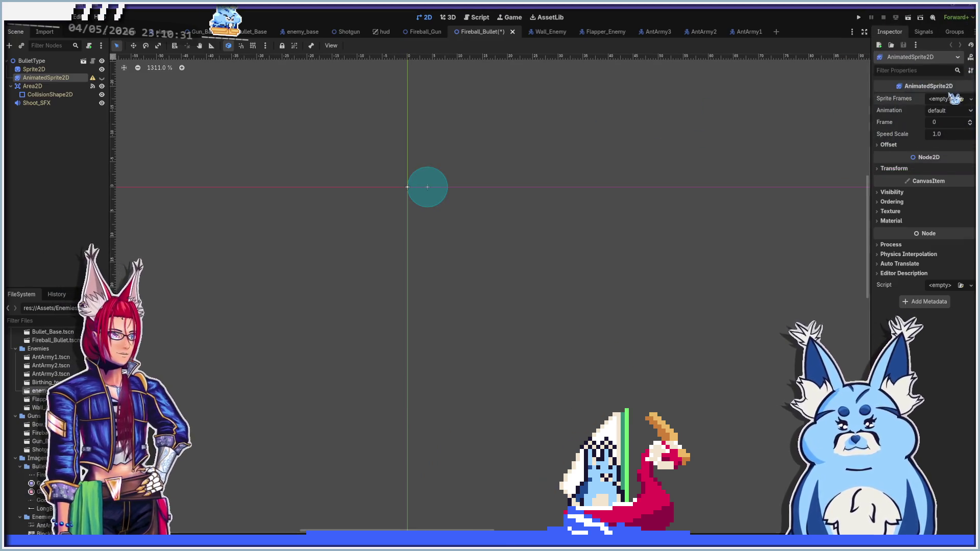
{"action": "left_click", "coordinate": [971, 99]}
{"action": "left_click", "coordinate": [938, 122]}
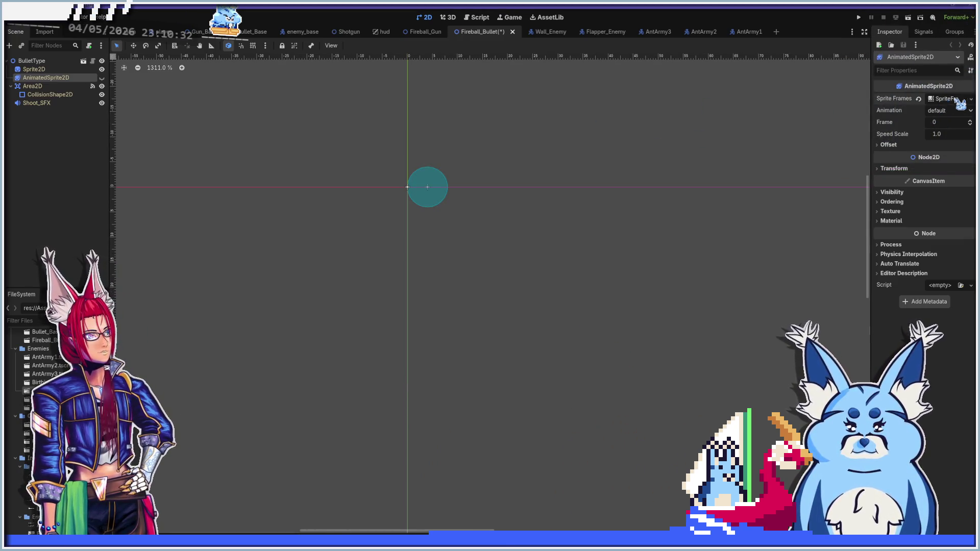
{"action": "left_click", "coordinate": [948, 99]}
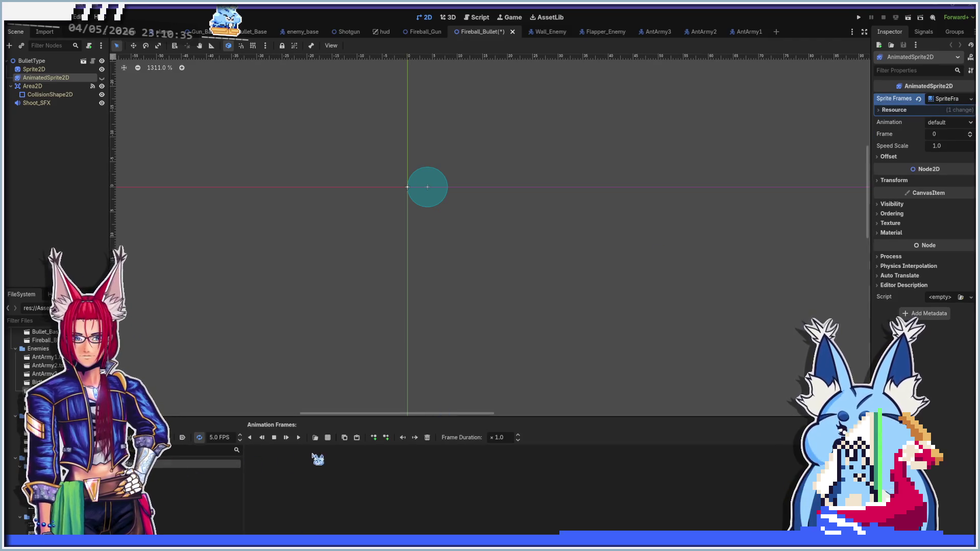
Step: Add the three fireball frames from the FireballBullet.png sheet and make AnimatedSprite2D visible
{"action": "left_click", "coordinate": [327, 438]}
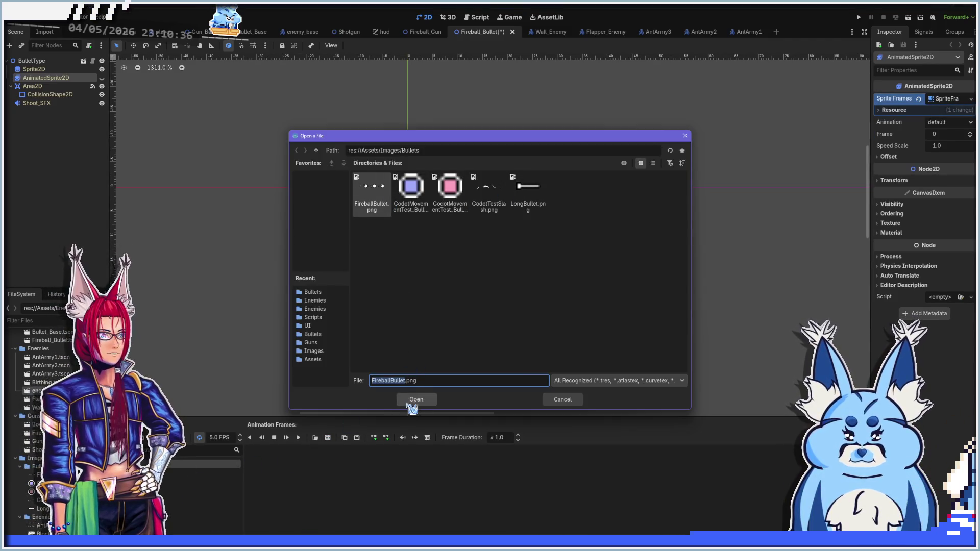
{"action": "left_click", "coordinate": [411, 402]}
{"action": "left_click_drag", "start_coordinate": [286, 275], "coordinate": [634, 276]}
{"action": "left_click", "coordinate": [386, 444]}
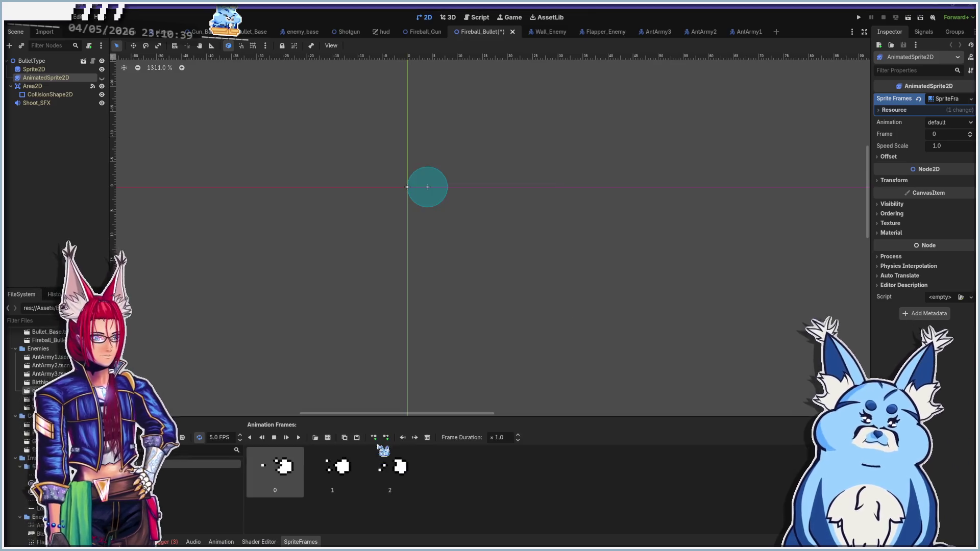
{"action": "scroll", "coordinate": [426, 214], "scroll_direction": "up", "scroll_amount": 6}
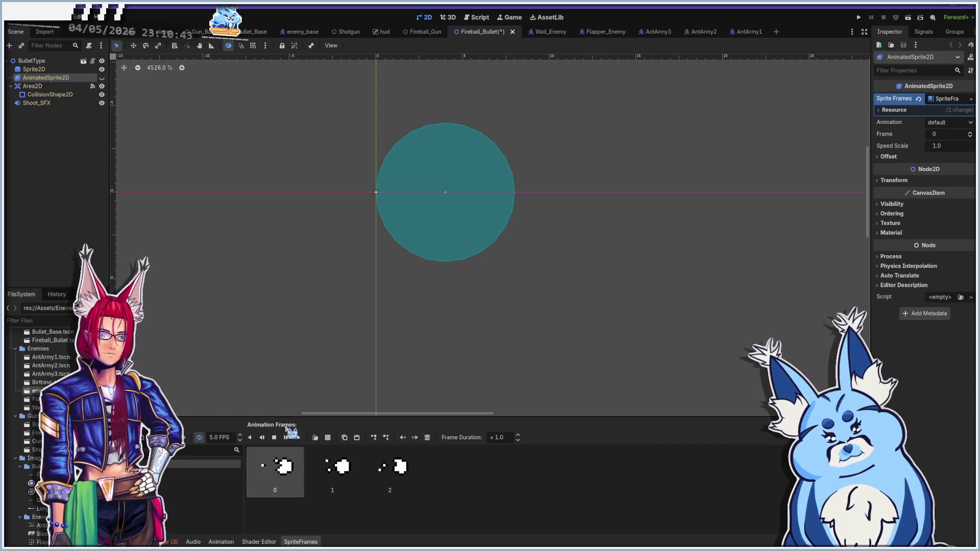
{"action": "left_click", "coordinate": [102, 78]}
{"action": "scroll", "coordinate": [396, 332], "scroll_direction": "down", "scroll_amount": 5}
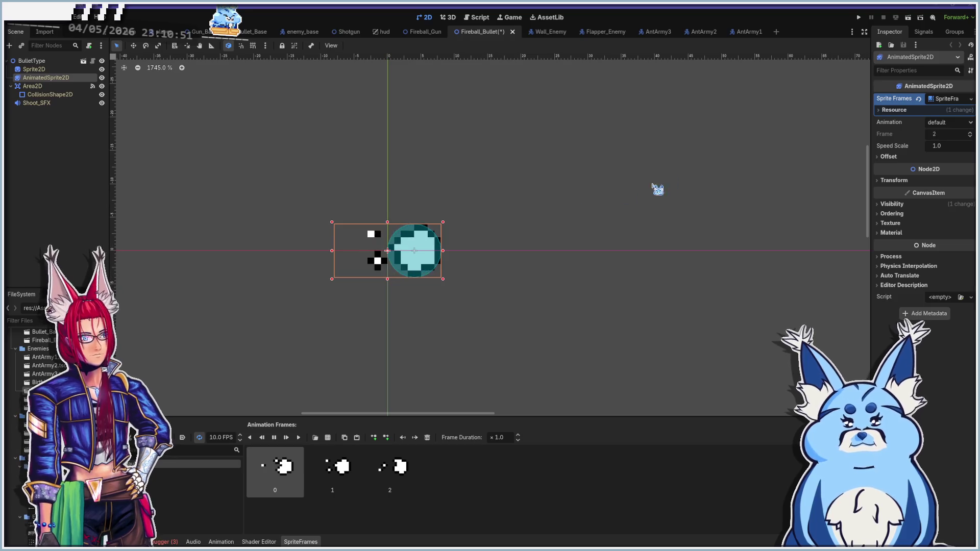
Step: Select the Shoot_SFX node, then save and launch the game with F5
{"action": "left_click", "coordinate": [69, 105]}
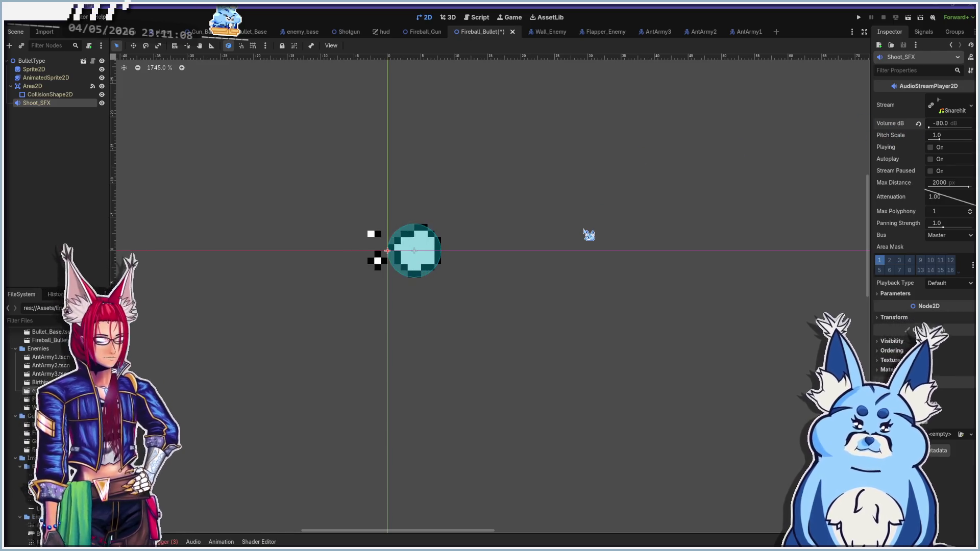
{"action": "key", "text": "F5"}
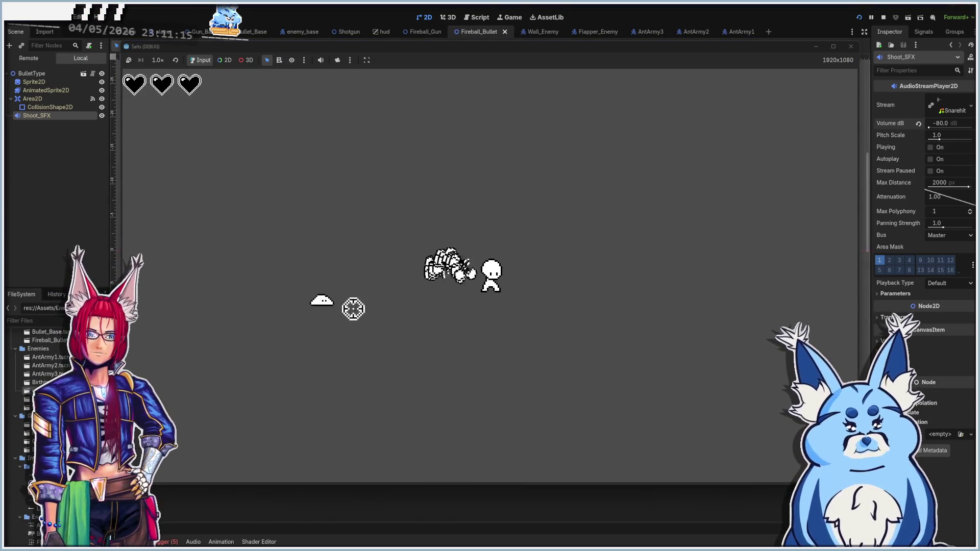
Step: Fire fireballs up-right, sweep across approaching enemies, then aim down at the wall enemy
{"action": "mouse_move", "coordinate": [353, 309]}
{"action": "left_mouse_down"}
{"action": "mouse_move", "coordinate": [367, 311]}
{"action": "mouse_move", "coordinate": [361, 248]}
{"action": "mouse_move", "coordinate": [451, 212]}
{"action": "mouse_move", "coordinate": [509, 206]}
{"action": "mouse_move", "coordinate": [553, 173]}
{"action": "mouse_move", "coordinate": [435, 210]}
{"action": "mouse_move", "coordinate": [444, 232]}
{"action": "mouse_move", "coordinate": [485, 214]}
{"action": "mouse_move", "coordinate": [507, 225]}
{"action": "mouse_move", "coordinate": [497, 231]}
{"action": "mouse_move", "coordinate": [313, 298]}
{"action": "mouse_move", "coordinate": [330, 308]}
{"action": "mouse_move", "coordinate": [347, 262]}
{"action": "mouse_move", "coordinate": [405, 286]}
{"action": "mouse_move", "coordinate": [439, 219]}
{"action": "mouse_move", "coordinate": [459, 216]}
{"action": "mouse_move", "coordinate": [407, 210]}
{"action": "mouse_move", "coordinate": [513, 203]}
{"action": "mouse_move", "coordinate": [551, 208]}
{"action": "mouse_move", "coordinate": [590, 291]}
{"action": "mouse_move", "coordinate": [584, 260]}
{"action": "mouse_move", "coordinate": [602, 214]}
{"action": "mouse_move", "coordinate": [648, 280]}
{"action": "mouse_move", "coordinate": [567, 175]}
{"action": "mouse_move", "coordinate": [609, 282]}
{"action": "mouse_move", "coordinate": [575, 175]}
{"action": "mouse_move", "coordinate": [602, 203]}
{"action": "mouse_move", "coordinate": [495, 158]}
{"action": "mouse_move", "coordinate": [406, 190]}
{"action": "mouse_move", "coordinate": [460, 207]}
{"action": "mouse_move", "coordinate": [516, 203]}
{"action": "mouse_move", "coordinate": [443, 229]}
{"action": "left_mouse_up"}
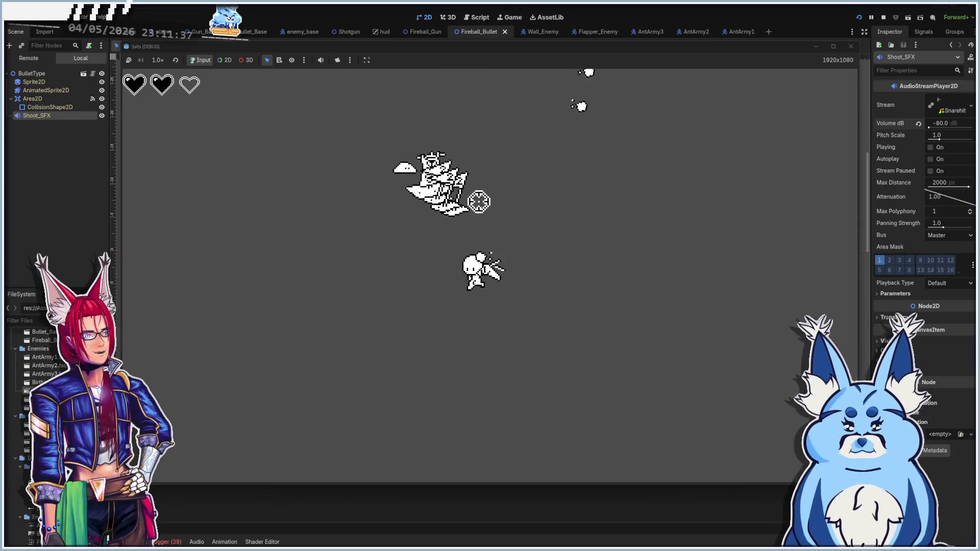
{"action": "mouse_move", "coordinate": [504, 299]}
{"action": "left_mouse_down"}
{"action": "mouse_move", "coordinate": [648, 236]}
{"action": "mouse_move", "coordinate": [496, 401]}
{"action": "mouse_move", "coordinate": [558, 317]}
{"action": "mouse_move", "coordinate": [470, 284]}
{"action": "mouse_move", "coordinate": [389, 284]}
{"action": "mouse_move", "coordinate": [385, 253]}
{"action": "mouse_move", "coordinate": [361, 273]}
{"action": "mouse_move", "coordinate": [343, 212]}
{"action": "mouse_move", "coordinate": [403, 207]}
{"action": "mouse_move", "coordinate": [411, 168]}
{"action": "mouse_move", "coordinate": [522, 209]}
{"action": "mouse_move", "coordinate": [527, 177]}
{"action": "mouse_move", "coordinate": [501, 145]}
{"action": "mouse_move", "coordinate": [513, 161]}
{"action": "mouse_move", "coordinate": [391, 179]}
{"action": "mouse_move", "coordinate": [376, 166]}
{"action": "mouse_move", "coordinate": [444, 167]}
{"action": "mouse_move", "coordinate": [664, 234]}
{"action": "mouse_move", "coordinate": [633, 293]}
{"action": "mouse_move", "coordinate": [518, 226]}
{"action": "mouse_move", "coordinate": [706, 317]}
{"action": "mouse_move", "coordinate": [733, 286]}
{"action": "mouse_move", "coordinate": [599, 178]}
{"action": "mouse_move", "coordinate": [606, 162]}
{"action": "mouse_move", "coordinate": [453, 144]}
{"action": "mouse_move", "coordinate": [536, 190]}
{"action": "mouse_move", "coordinate": [405, 195]}
{"action": "mouse_move", "coordinate": [315, 239]}
{"action": "mouse_move", "coordinate": [396, 155]}
{"action": "mouse_move", "coordinate": [358, 153]}
{"action": "mouse_move", "coordinate": [293, 115]}
{"action": "left_mouse_up"}
{"action": "mouse_move", "coordinate": [276, 77]}
{"action": "left_mouse_down"}
{"action": "mouse_move", "coordinate": [352, 291]}
{"action": "mouse_move", "coordinate": [372, 313]}
{"action": "mouse_move", "coordinate": [350, 245]}
{"action": "mouse_move", "coordinate": [414, 352]}
{"action": "mouse_move", "coordinate": [392, 246]}
{"action": "mouse_move", "coordinate": [490, 225]}
{"action": "mouse_move", "coordinate": [510, 179]}
{"action": "mouse_move", "coordinate": [634, 201]}
{"action": "mouse_move", "coordinate": [621, 293]}
{"action": "mouse_move", "coordinate": [604, 250]}
{"action": "mouse_move", "coordinate": [651, 235]}
{"action": "mouse_move", "coordinate": [691, 265]}
{"action": "mouse_move", "coordinate": [613, 223]}
{"action": "left_mouse_up"}
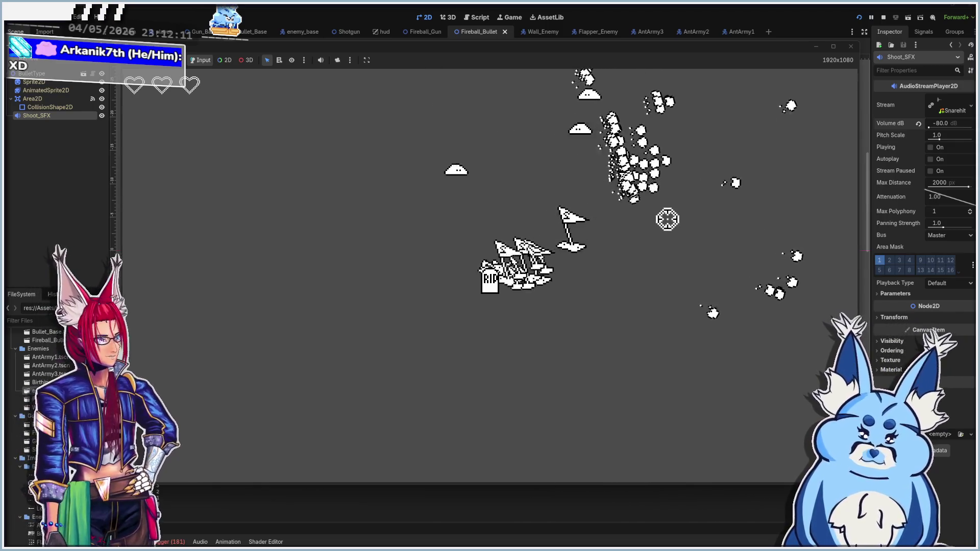